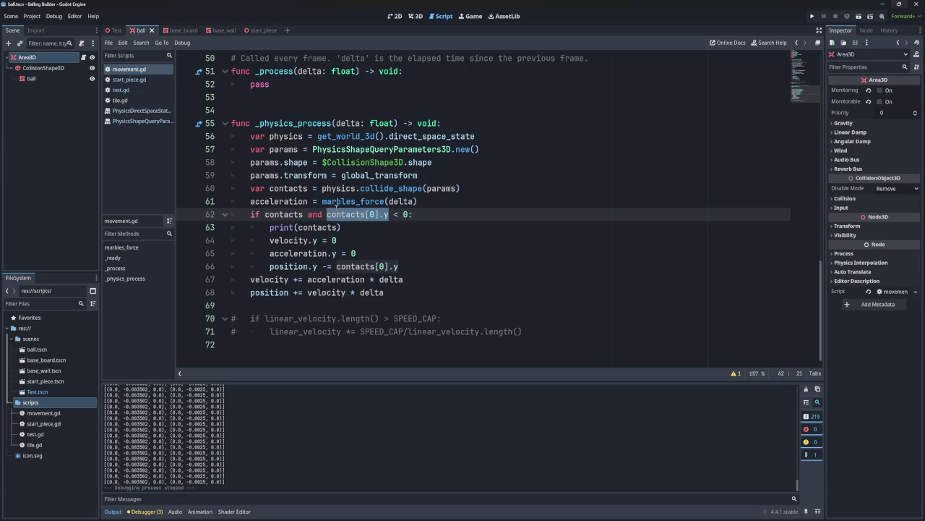
- Show the Test scene in 3D to inspect the board's 6.4 × 0.225 × 4.8 m collision box
double_click(197, 459)
left_click(414, 16)
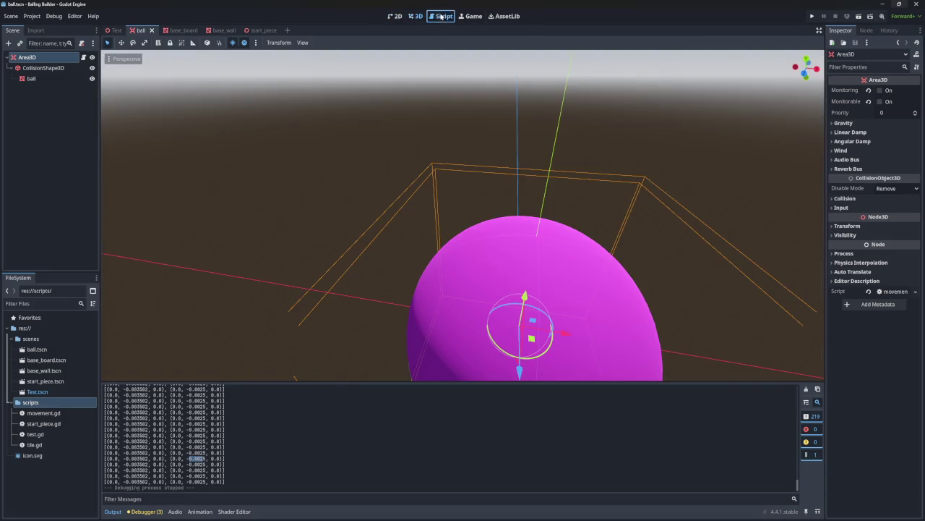
left_click(442, 16)
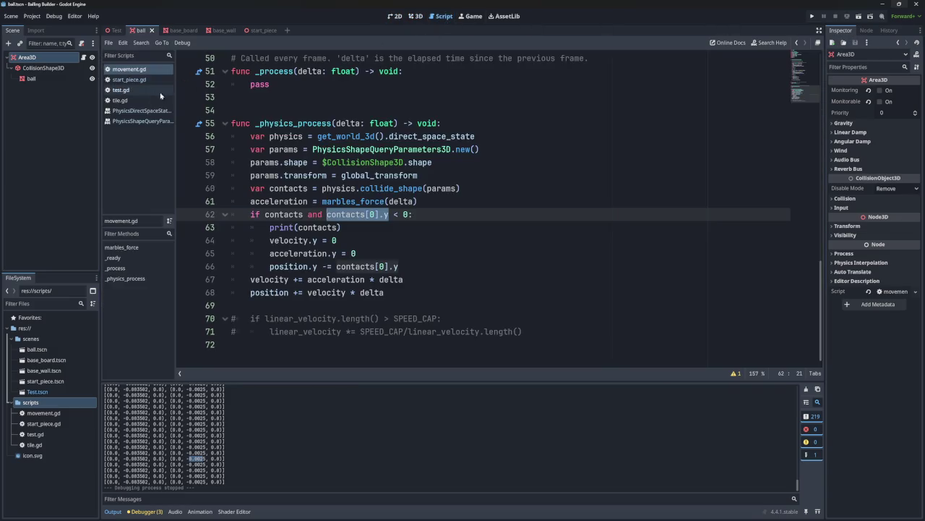
left_click(413, 16)
left_click(116, 31)
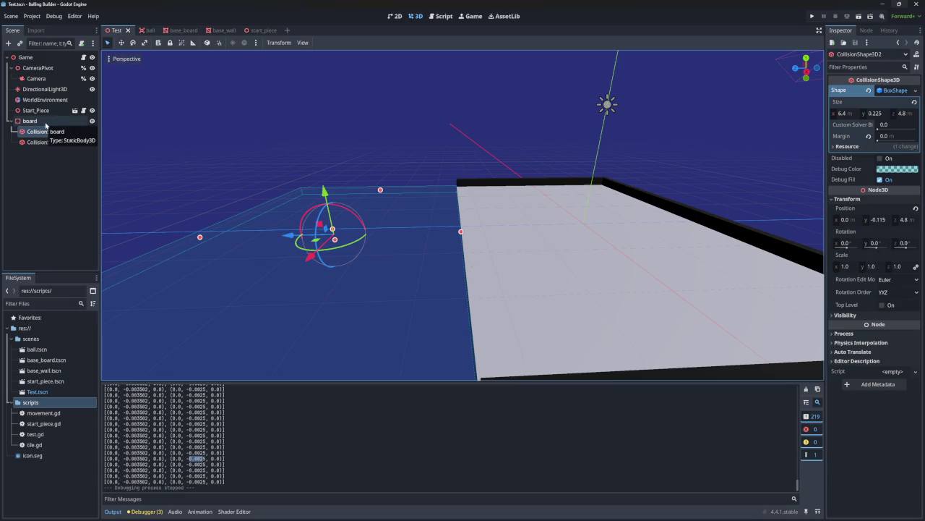
left_click(894, 90)
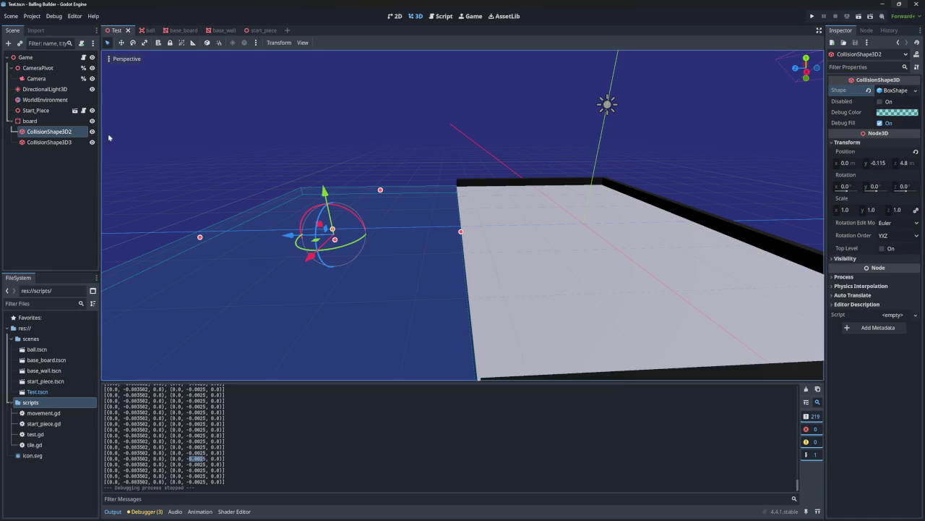
left_click(878, 164)
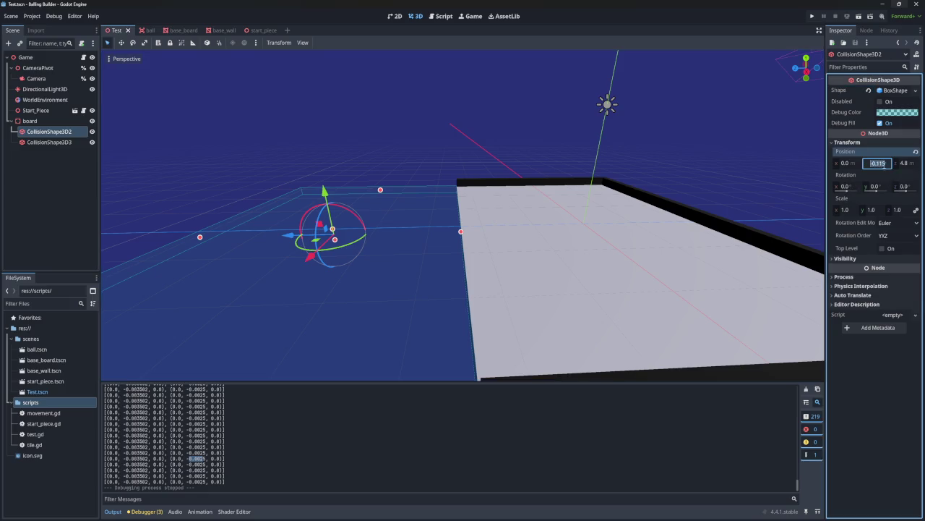
type("0")
key("Return")
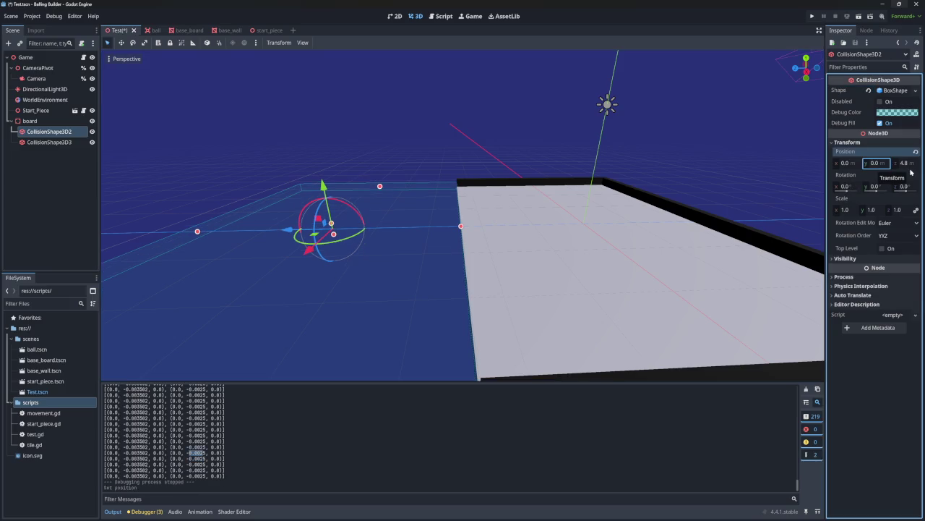
left_click(896, 89)
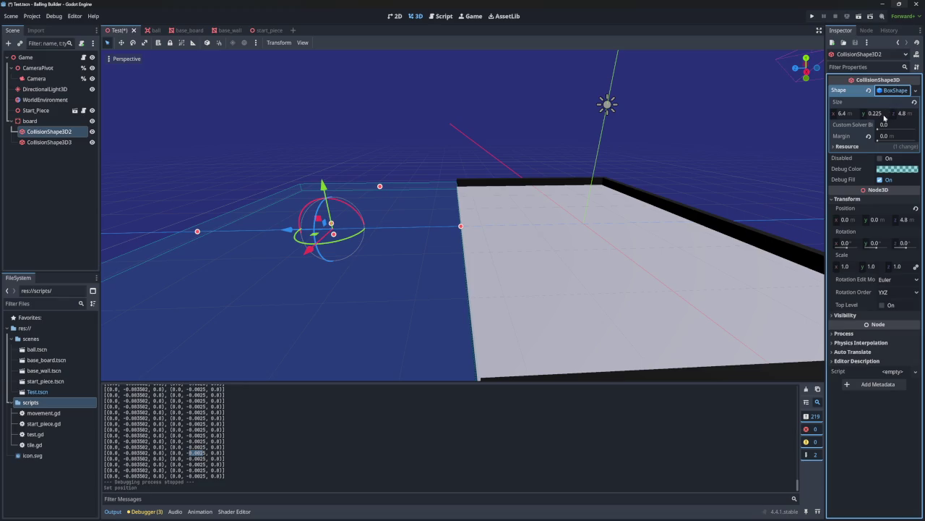
left_click(881, 221)
type("0")
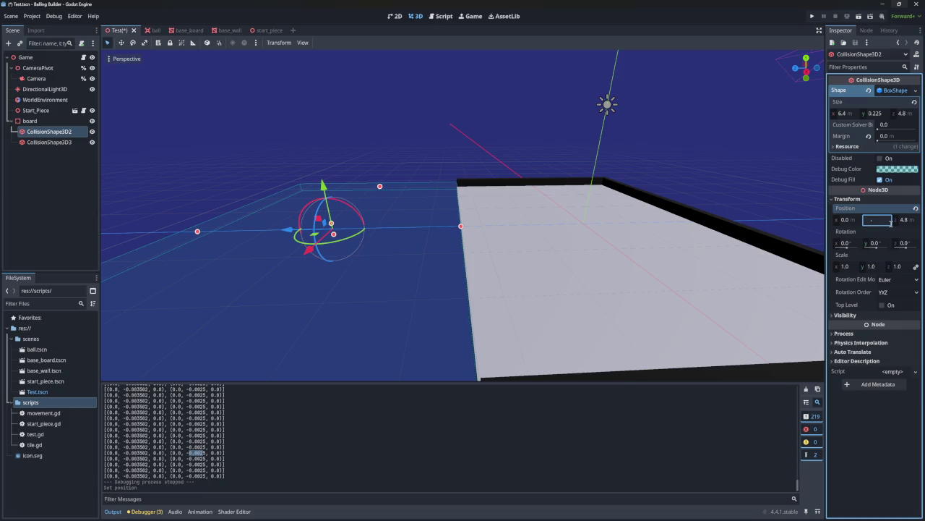
type(".115")
key("Return")
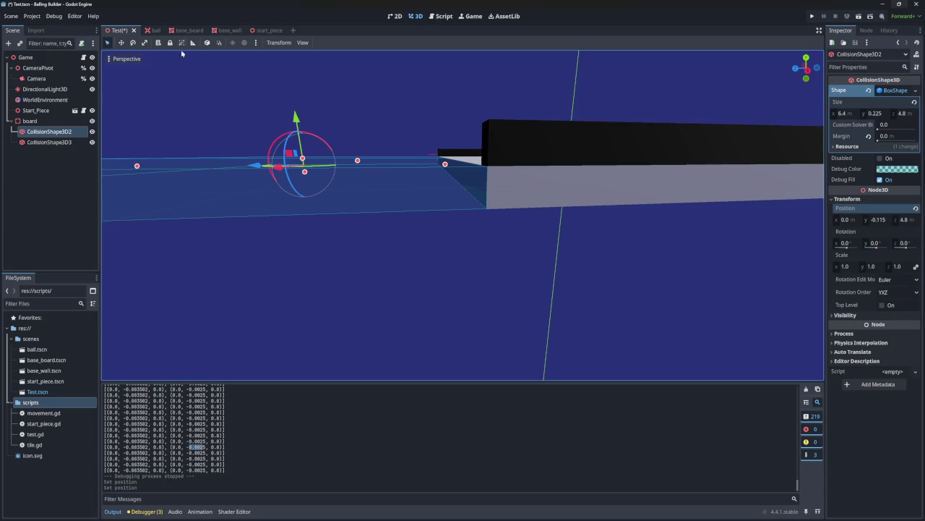
left_click(229, 30)
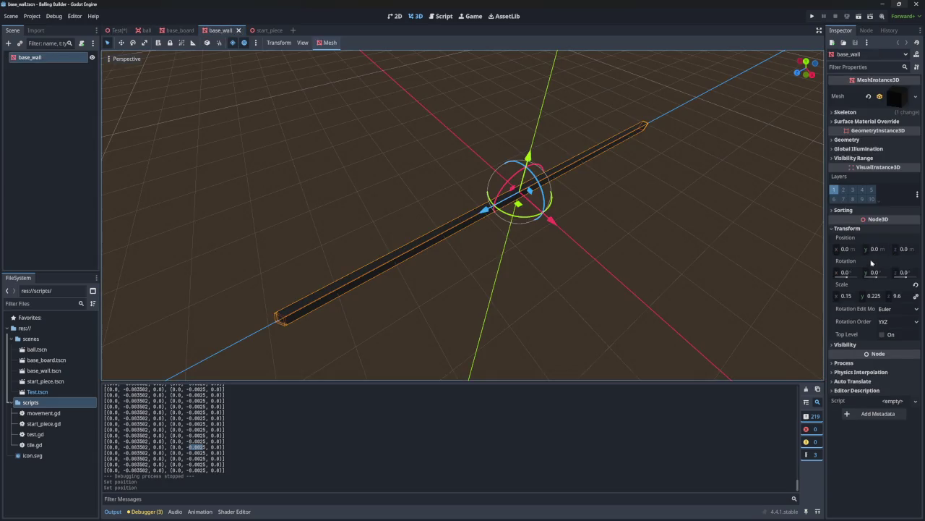
- Set the base_wall mesh's y scale to 0.23 in the Inspector
left_click(896, 100)
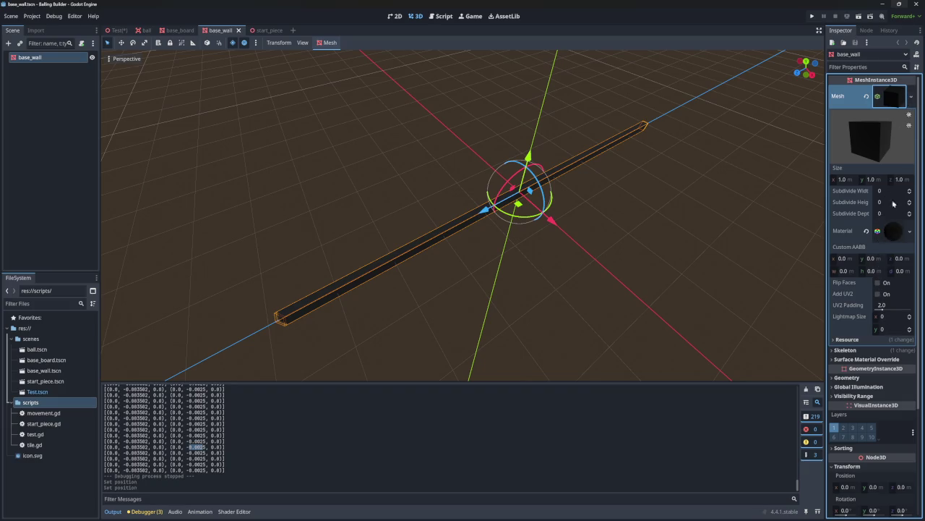
left_click(890, 101)
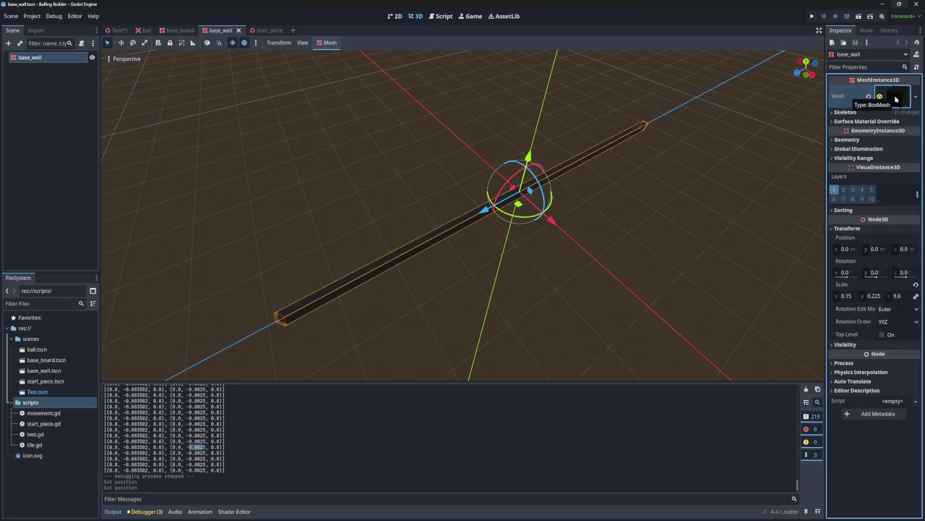
left_click(879, 297)
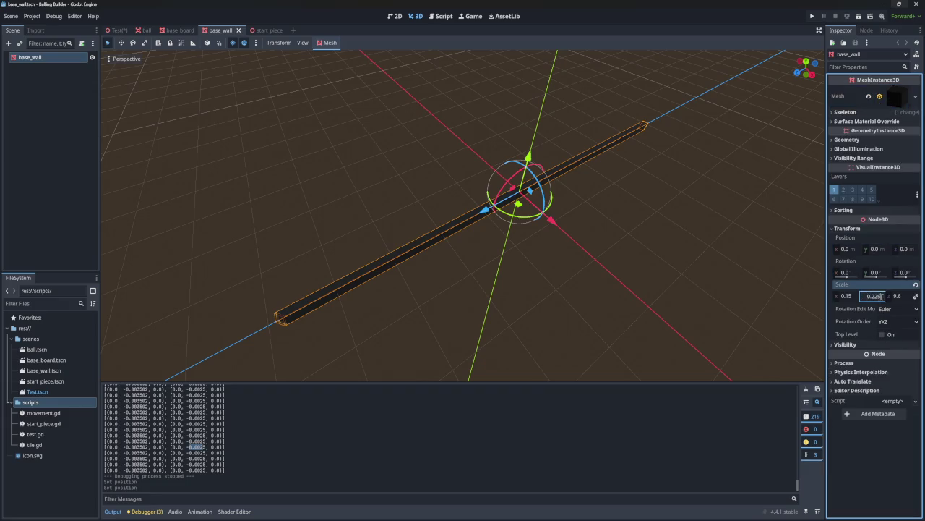
type("0.2")
key("Return")
left_click(881, 296)
key("Return")
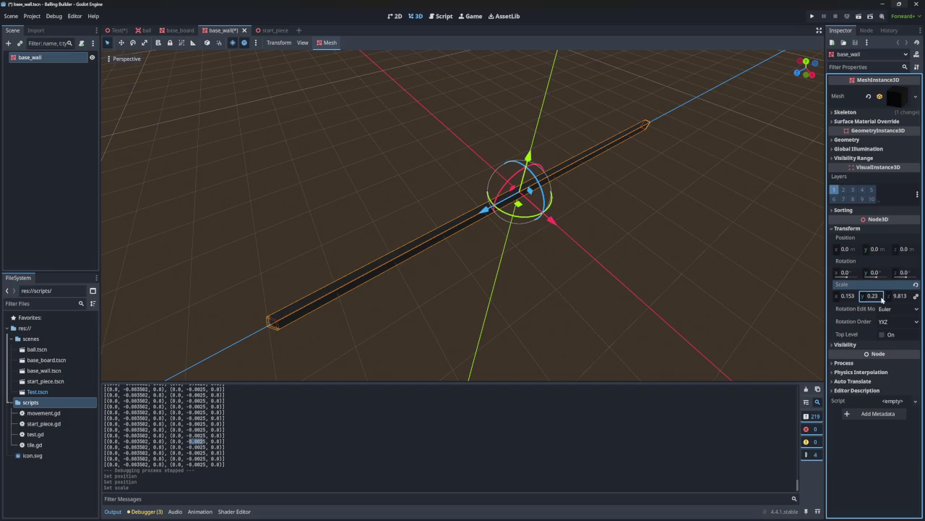
- Undo the proportional scale change, re-enter y scale 0.23, and save base_wall
mouse_move(881, 299)
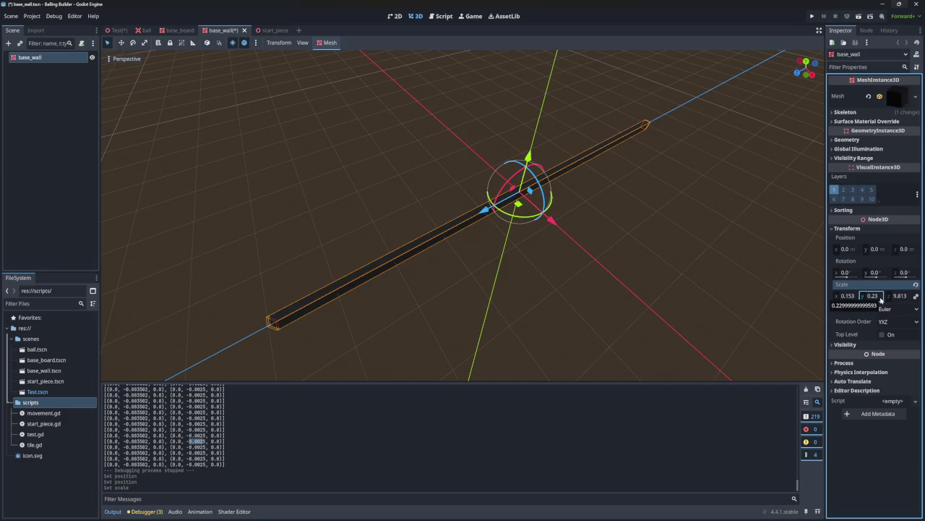
key("alt+z")
key("alt+z")
key("ctrl+z")
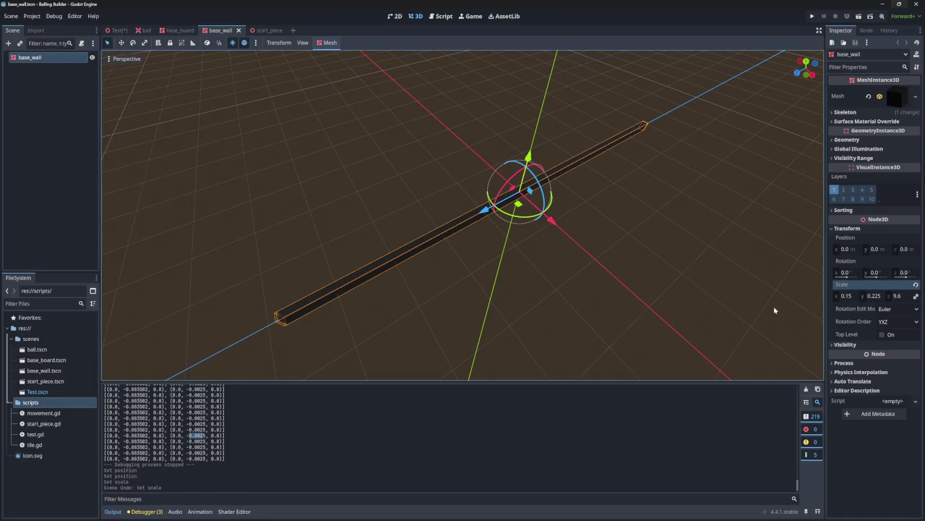
left_click(873, 295)
left_click(879, 297)
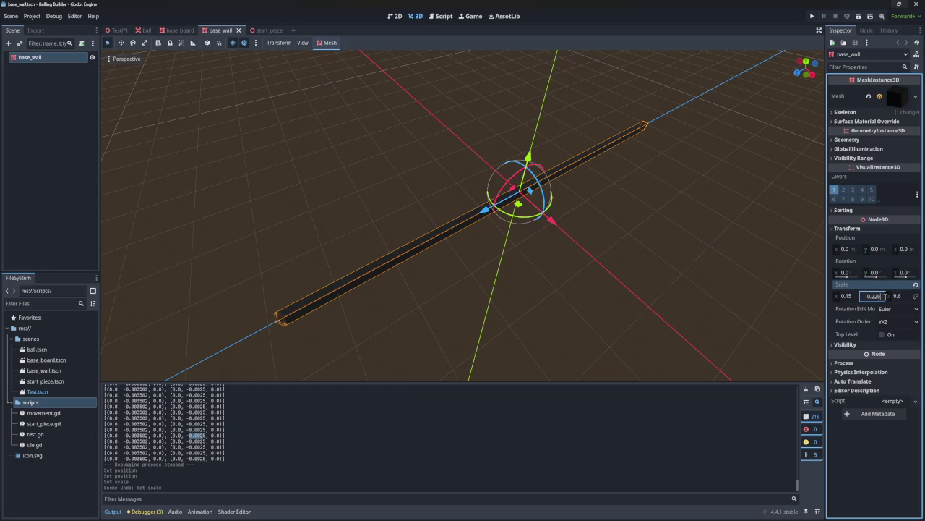
type("0.23")
key("Return")
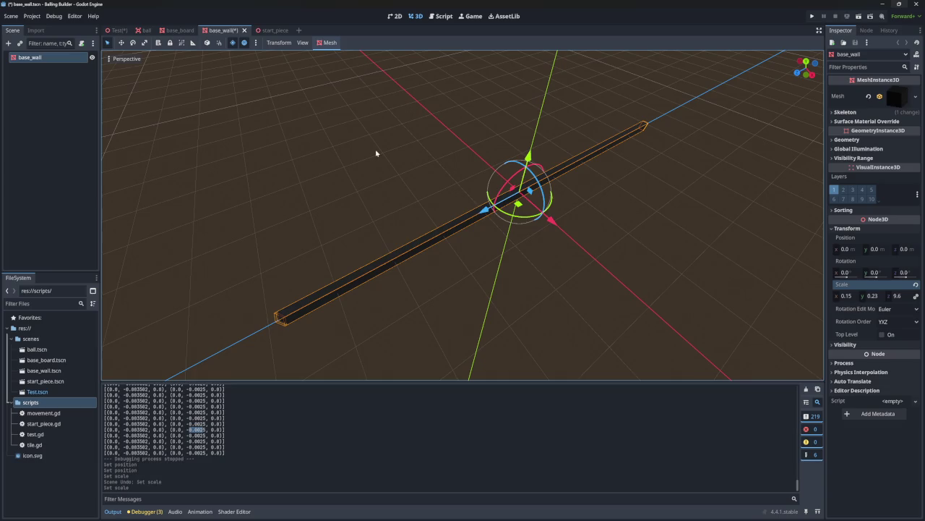
key("ctrl+s")
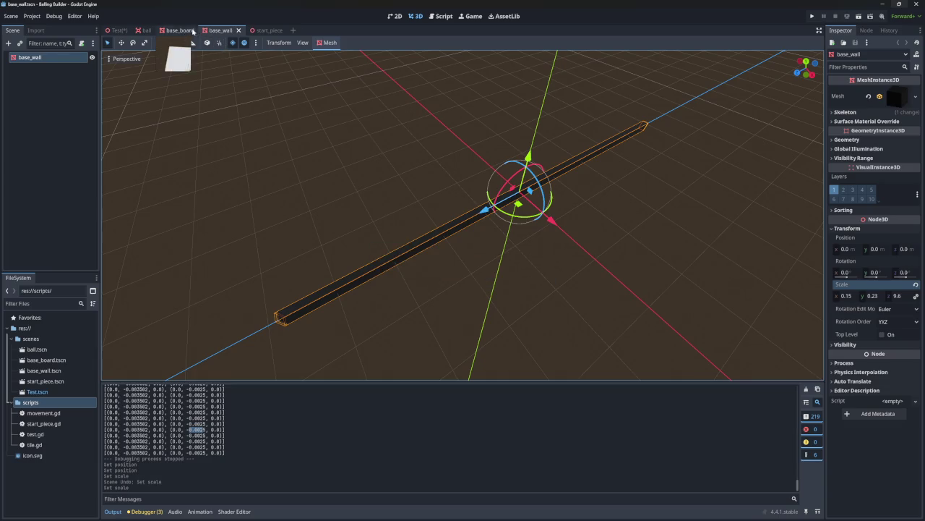
- Set the base_board mesh's y scale to 0.23
left_click(180, 31)
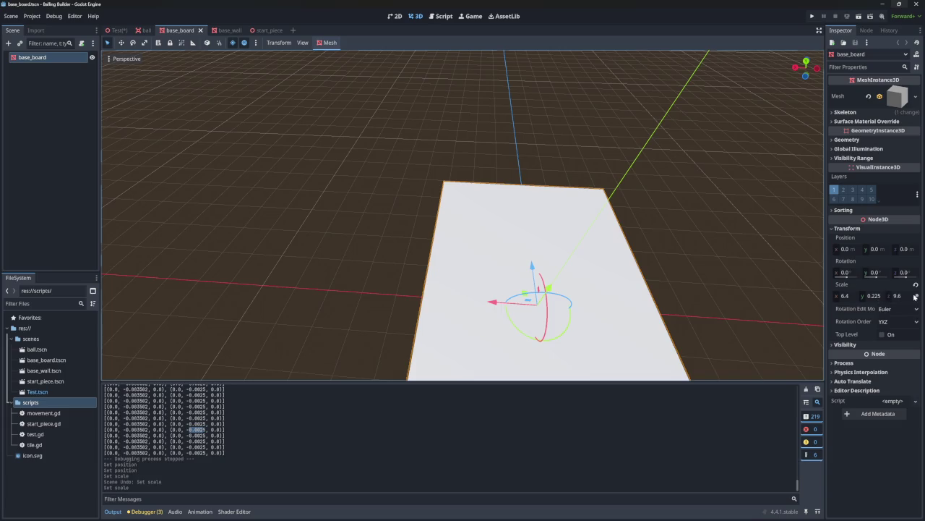
left_click(882, 295)
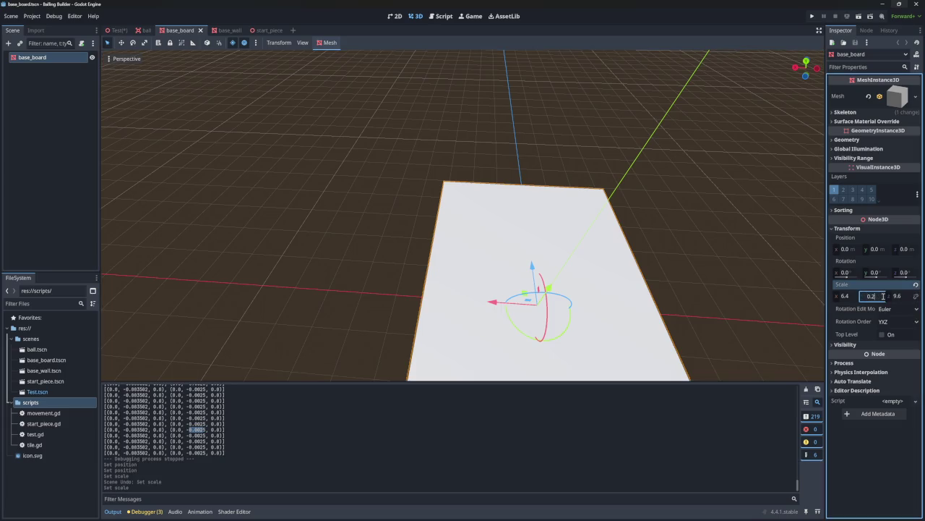
type("3")
key("Return")
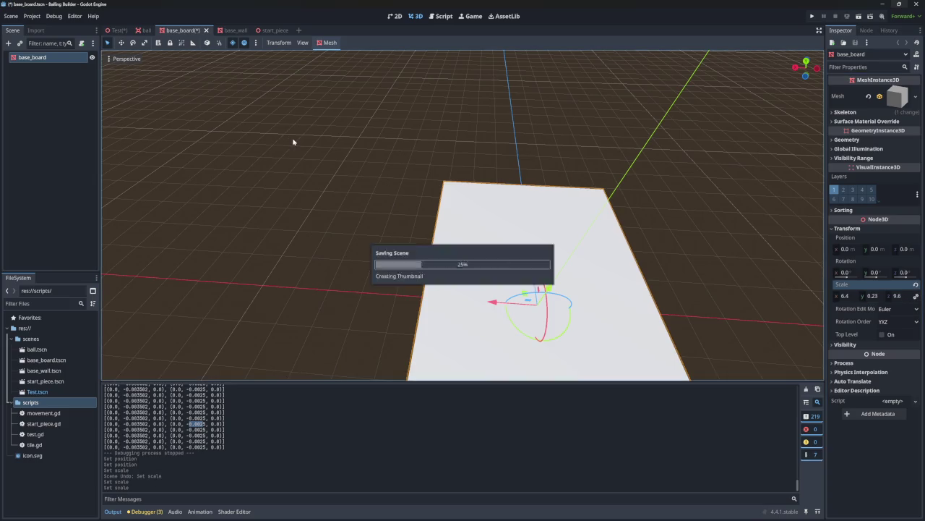
- Select Start_Piece in the Test scene and open the start_piece scene
left_click(145, 30)
left_click(116, 30)
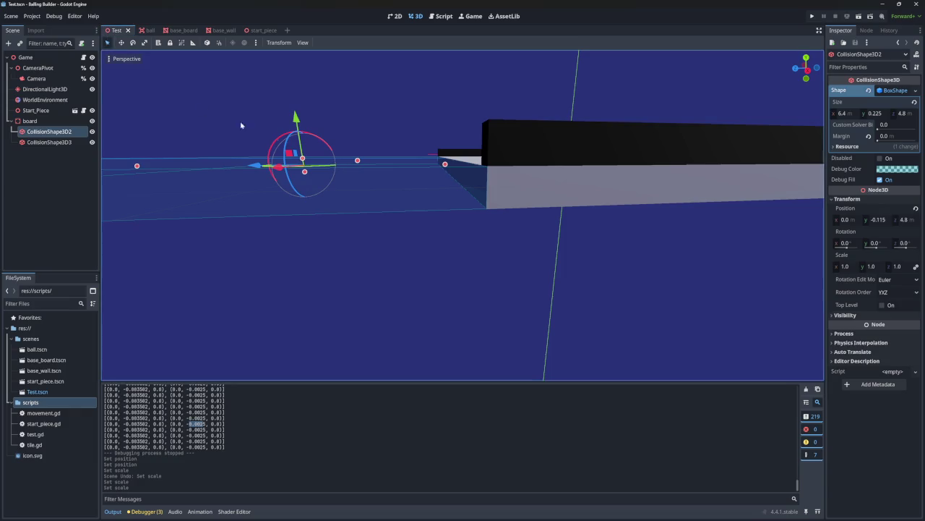
left_click(39, 111)
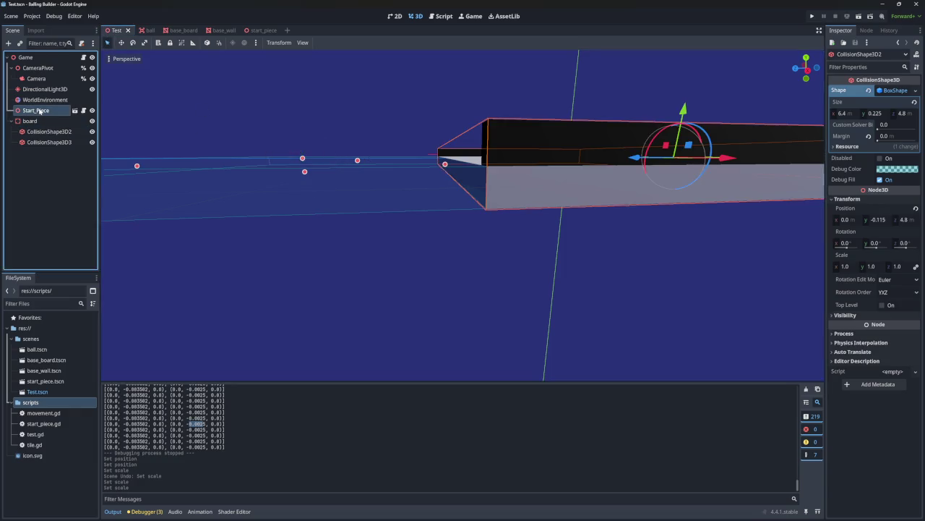
mouse_move(207, 157)
left_mouse_down()
mouse_move(207, 130)
mouse_move(170, 118)
left_mouse_up()
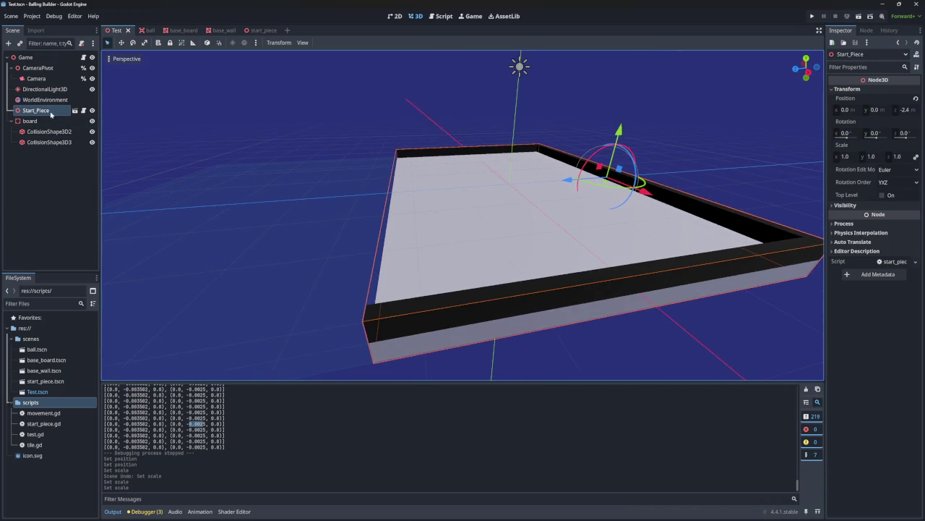
left_click(260, 30)
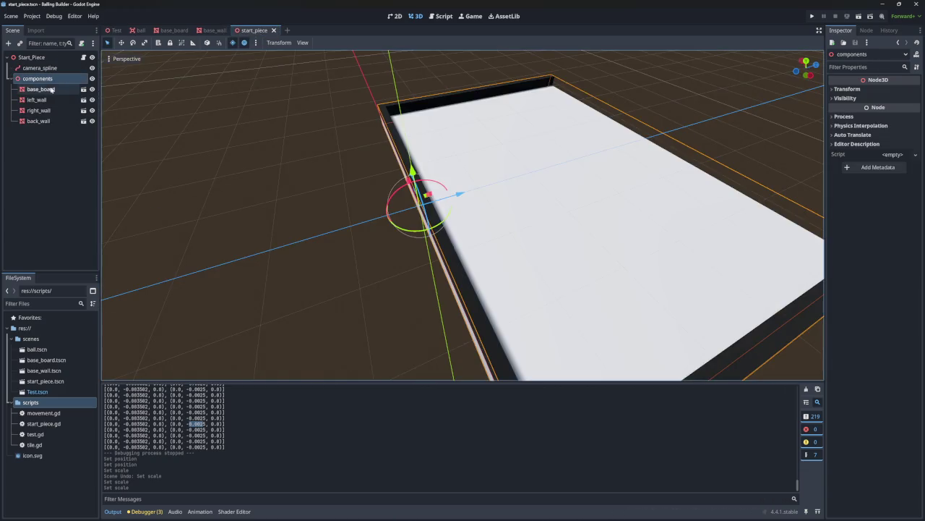
- Select the start piece's board and three walls to review their transform values
left_click(54, 89)
left_click(49, 100)
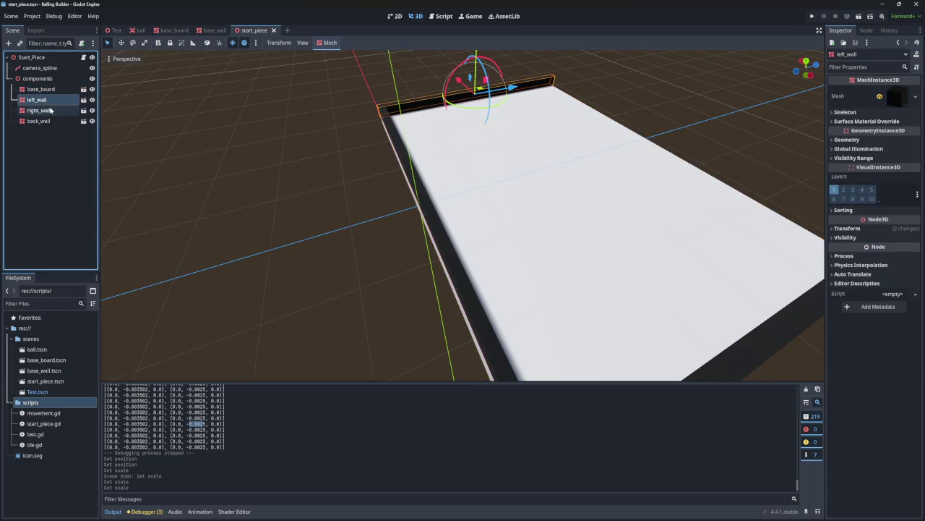
left_click(45, 112)
left_click(38, 121)
left_click(37, 100)
left_click(38, 121, "shift")
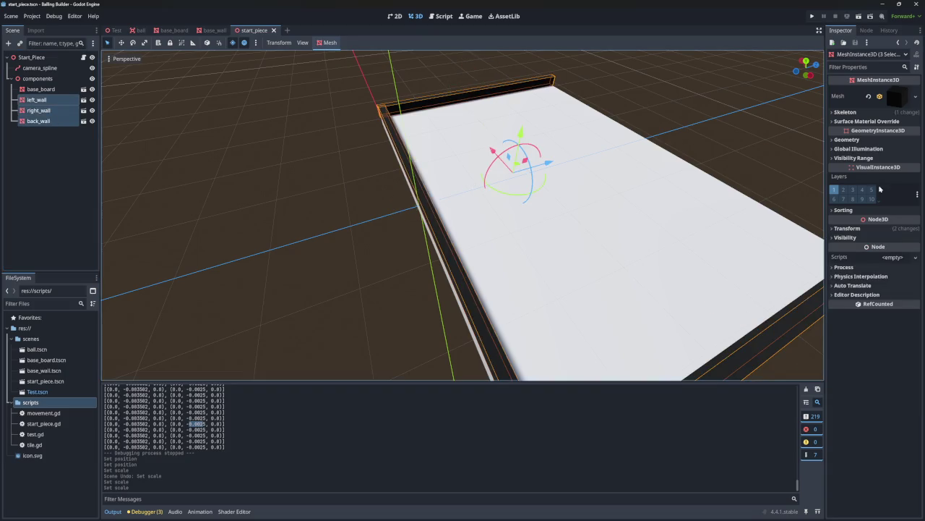
left_click(835, 229)
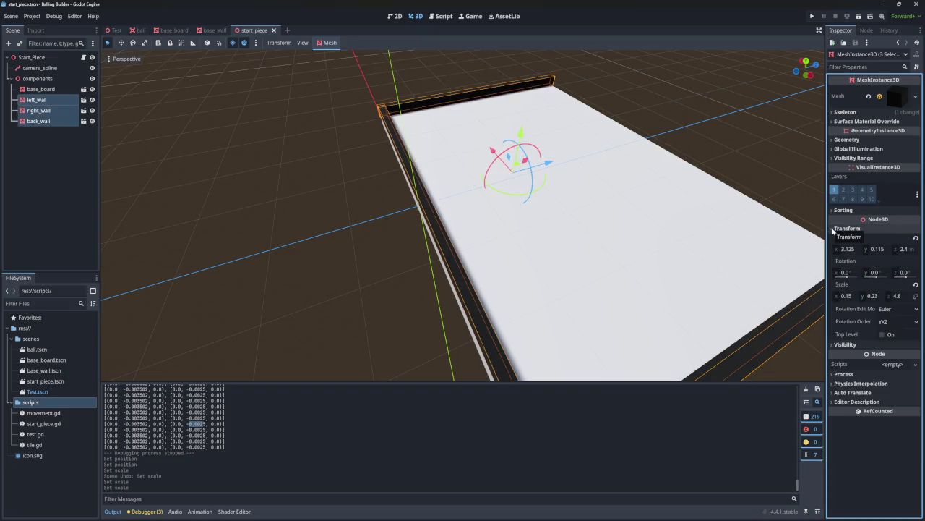
left_click(836, 228)
- Return to the Test scene, orbit around the board, and select CollisionShape3D2
left_click(114, 29)
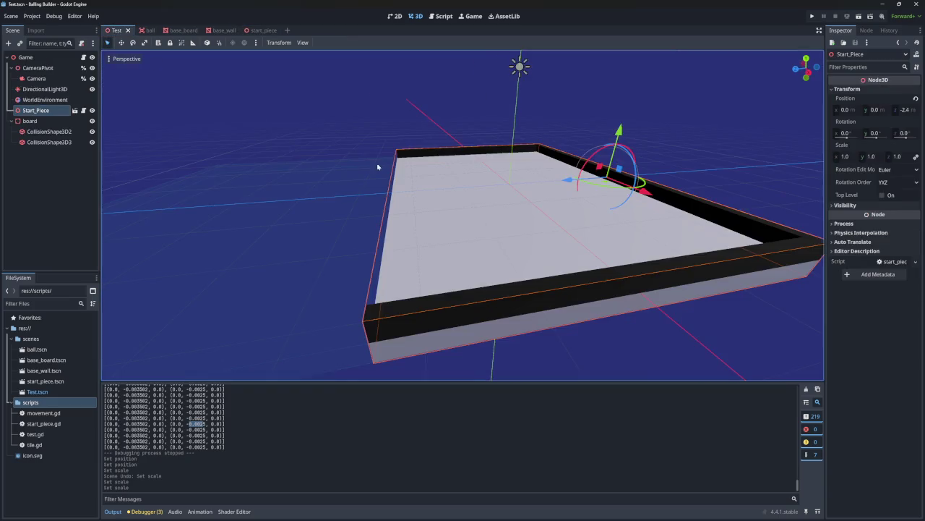
mouse_move(463, 217)
left_mouse_down()
mouse_move(550, 202)
mouse_move(463, 203)
mouse_move(463, 174)
left_mouse_up()
mouse_move(463, 217)
left_mouse_down()
mouse_move(492, 210)
mouse_move(485, 195)
mouse_move(470, 210)
left_mouse_up()
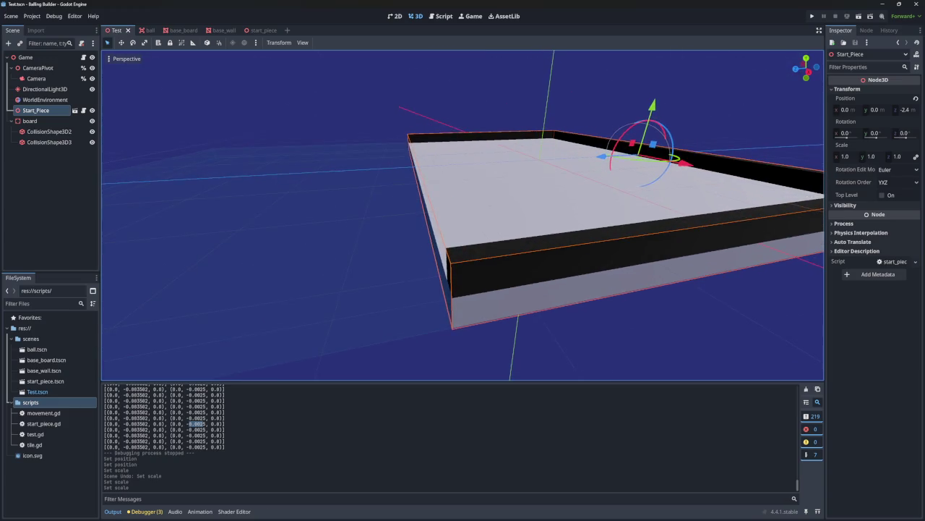
left_click(42, 131)
- Set the box height of CollisionShape3D2 and CollisionShape3D3 to 0.23 m, then run the project
left_click(45, 142, "shift")
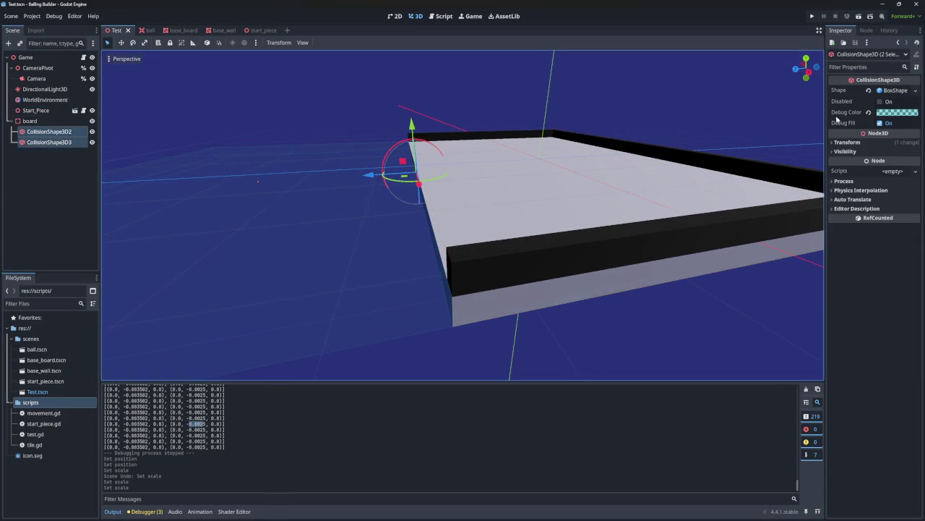
left_click(889, 91)
left_click(878, 113)
left_click(886, 113)
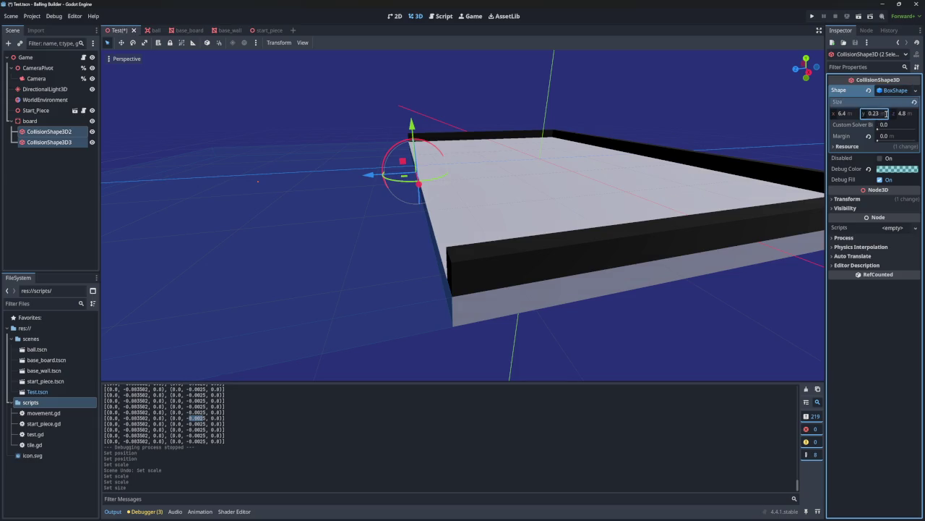
key("Return")
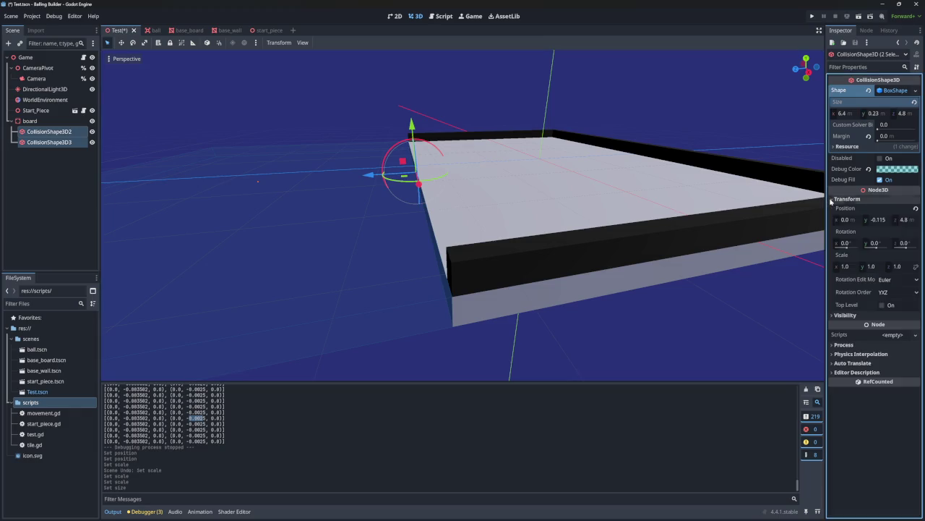
left_click(811, 16)
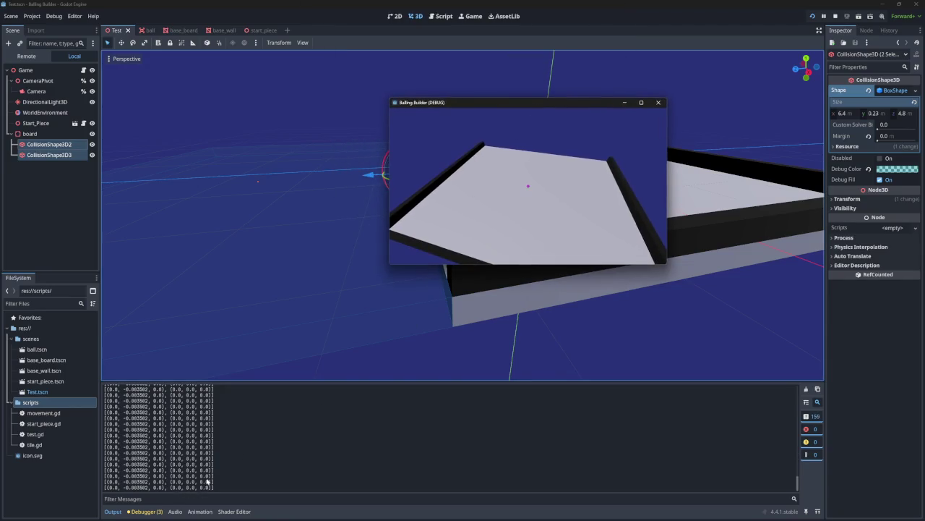
- Stop the game, review the Output log's contact values (about −0.0035), and return to movement.gd
left_click(657, 105)
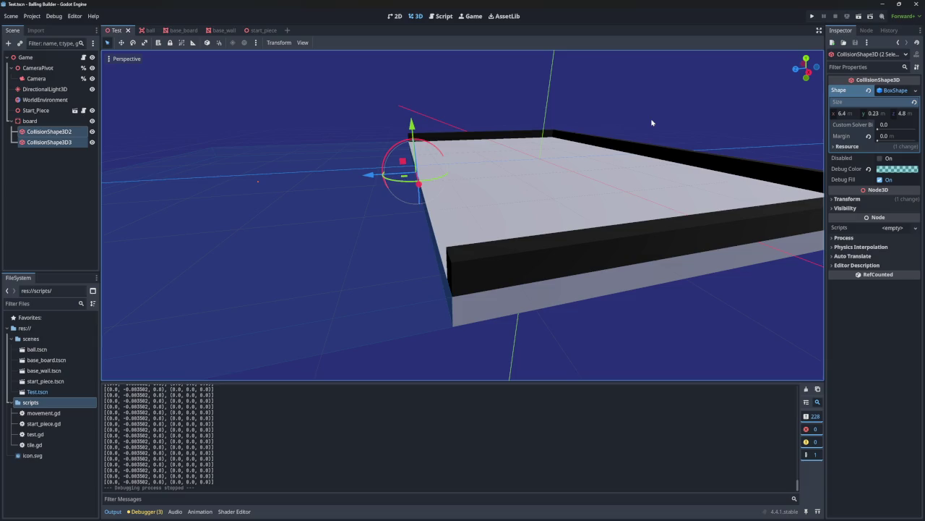
scroll(326, 441, "up", 5)
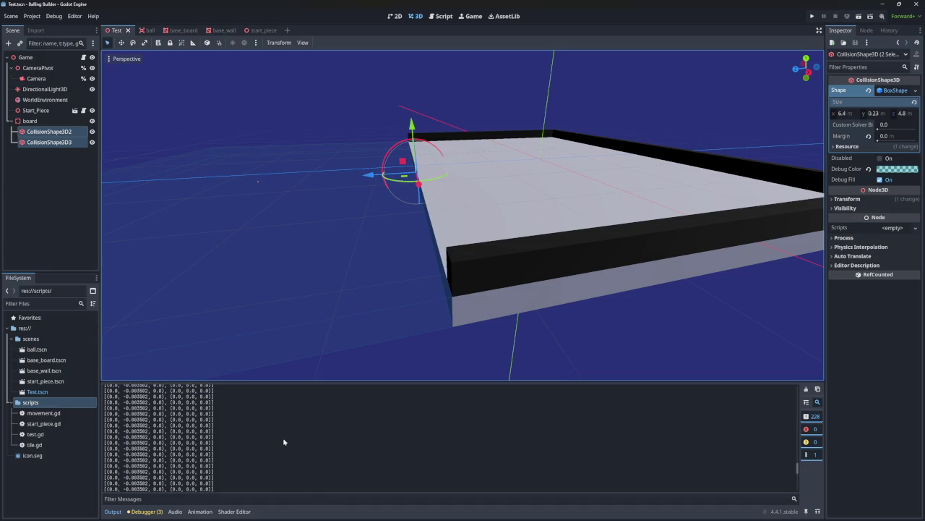
scroll(260, 439, "up", 10)
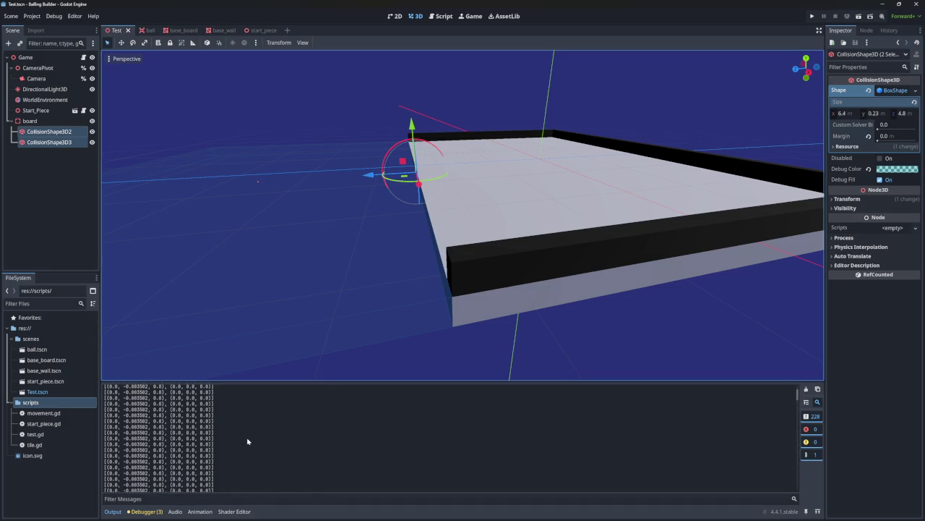
scroll(248, 437, "down", 10)
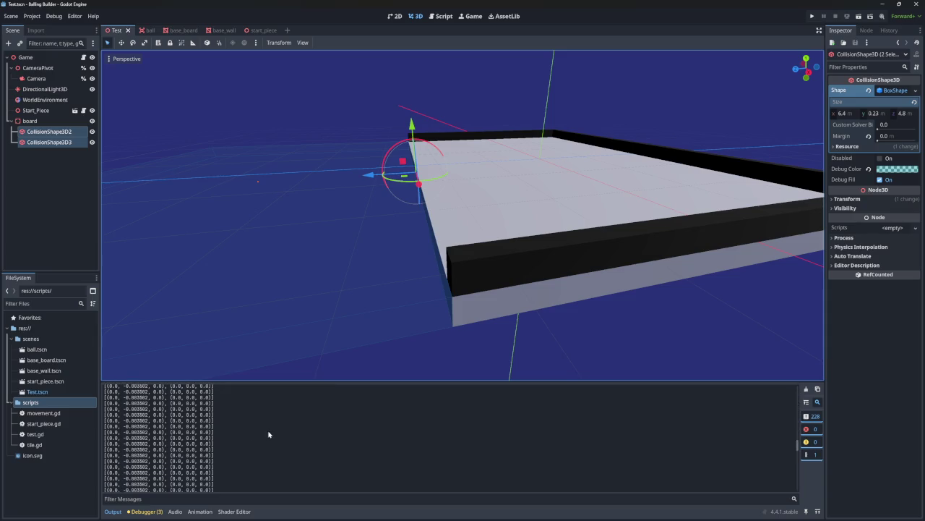
scroll(268, 435, "down", 5)
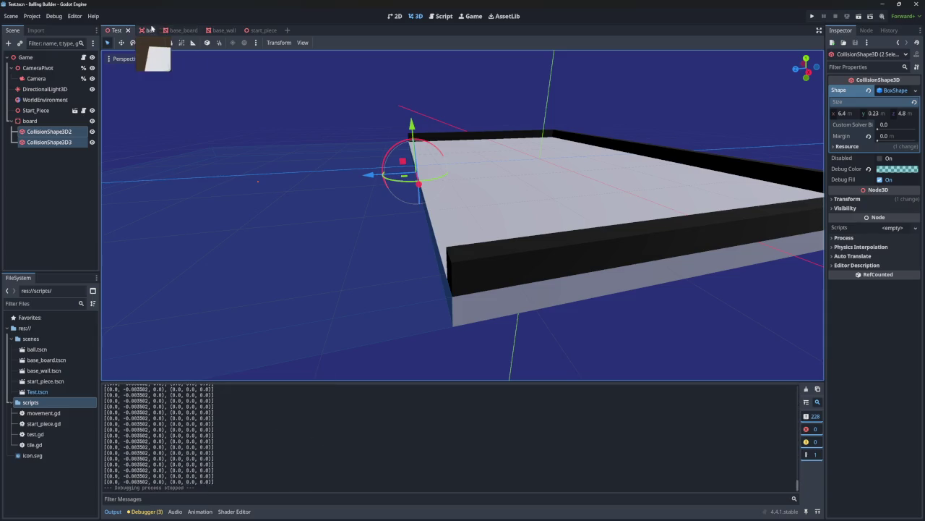
left_click(443, 16)
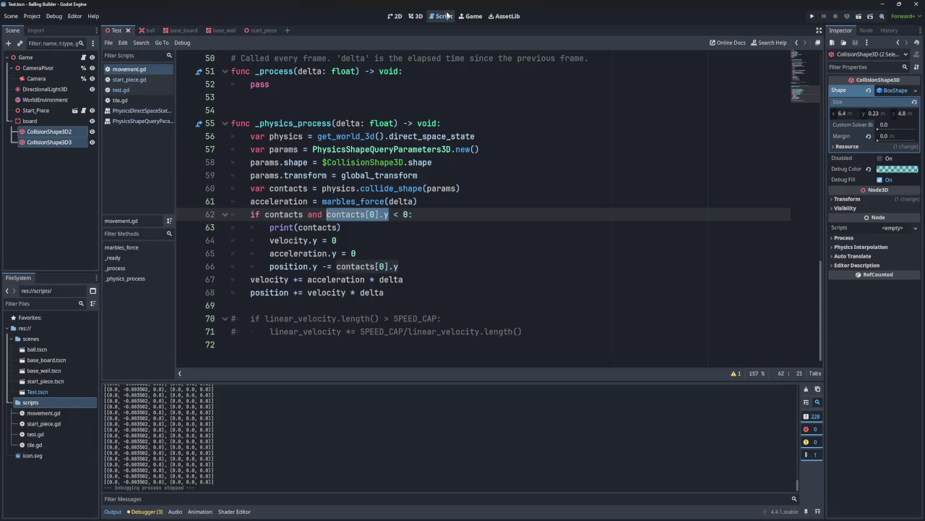
left_click(415, 16)
scroll(484, 173, "up", 2)
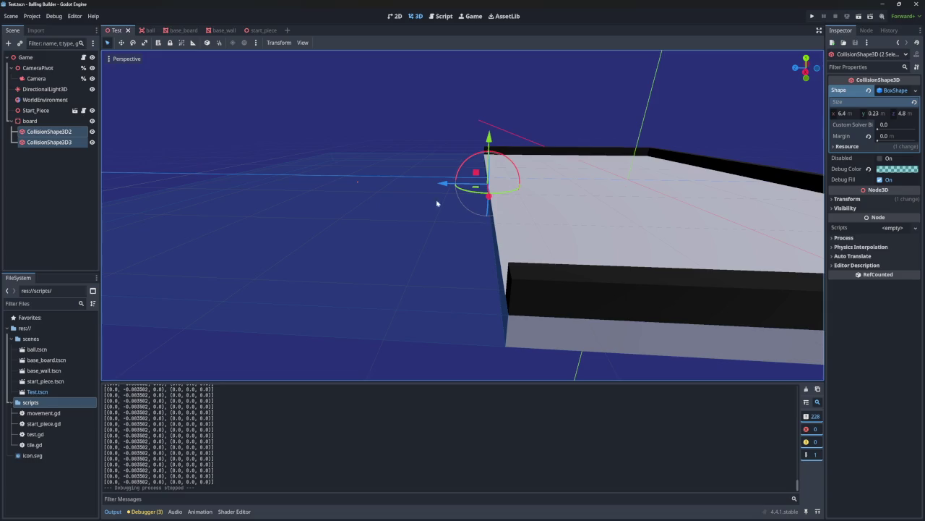
key("ctrl+z")
key("ctrl+z")
key("ctrl+z")
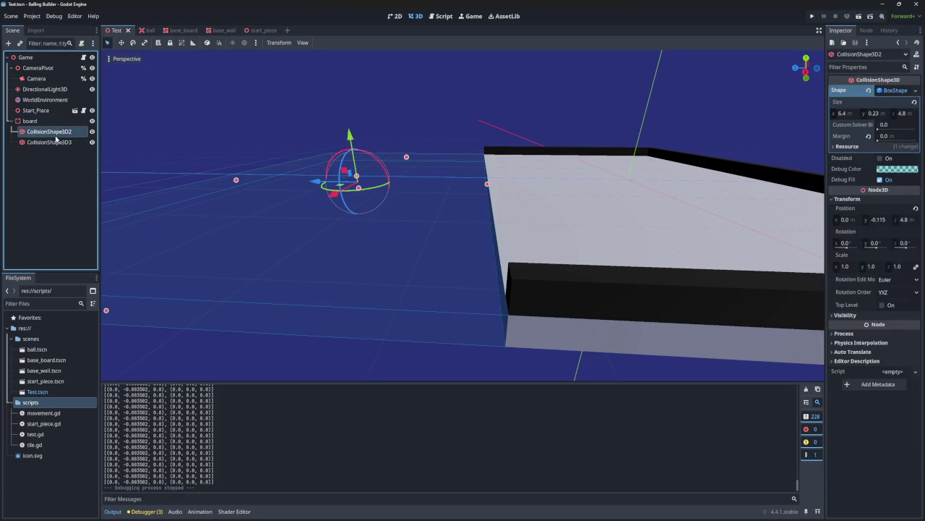
key("ctrl+shift+z")
key("ctrl+shift+z")
key("ctrl+shift+z")
left_click_drag(489, 145, 489, 129)
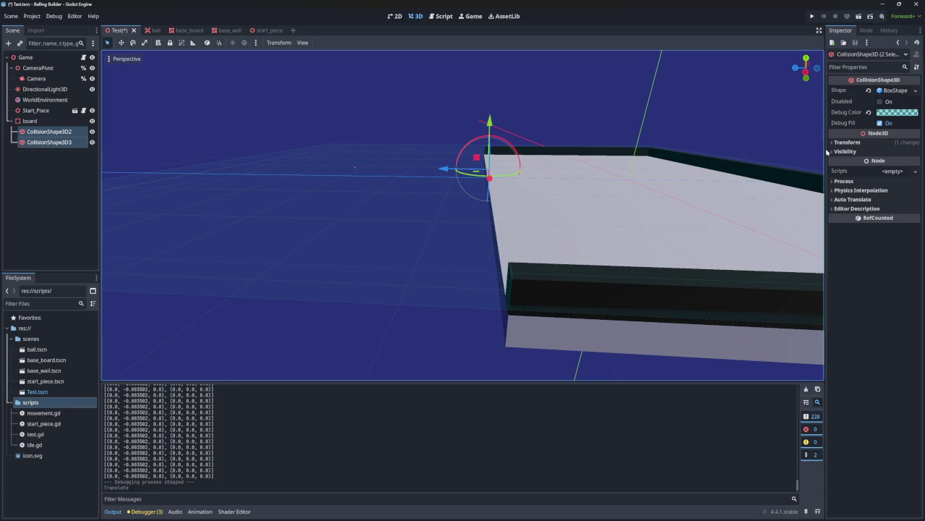
key("ctrl+z")
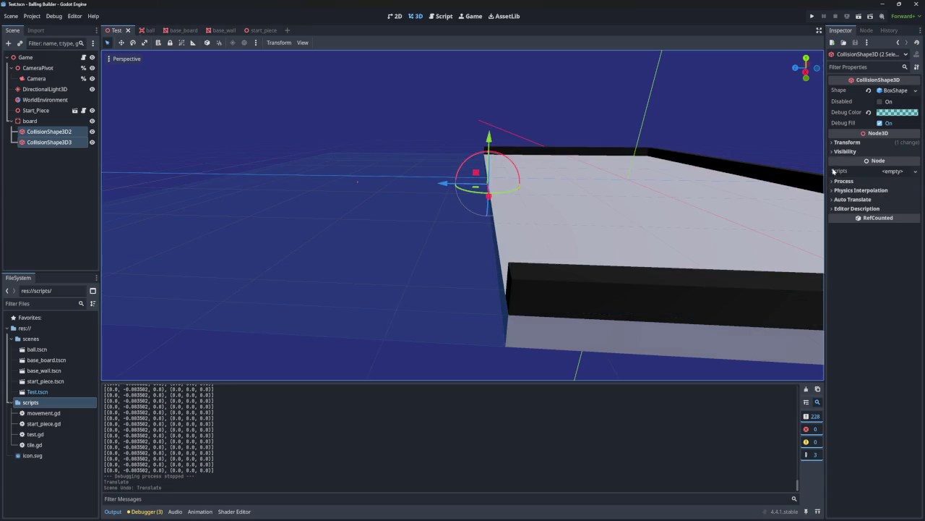
left_click(900, 91)
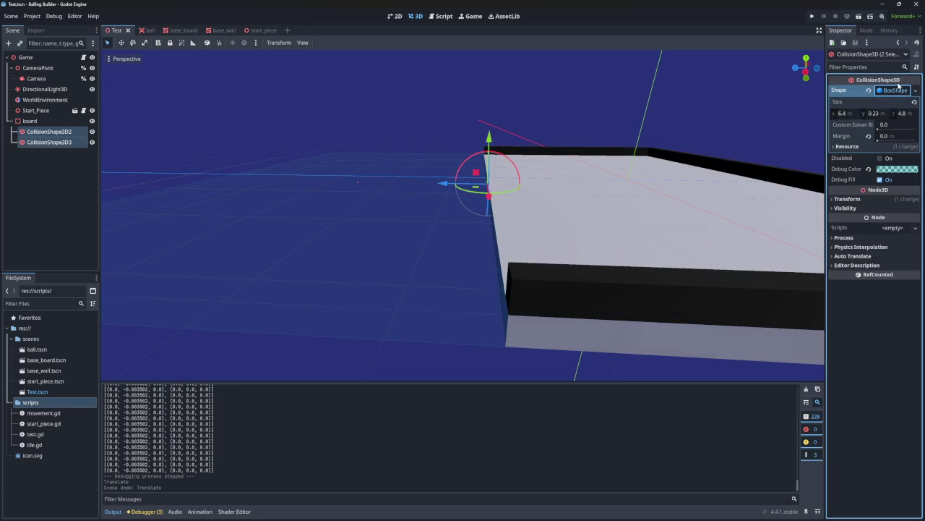
left_click(896, 89)
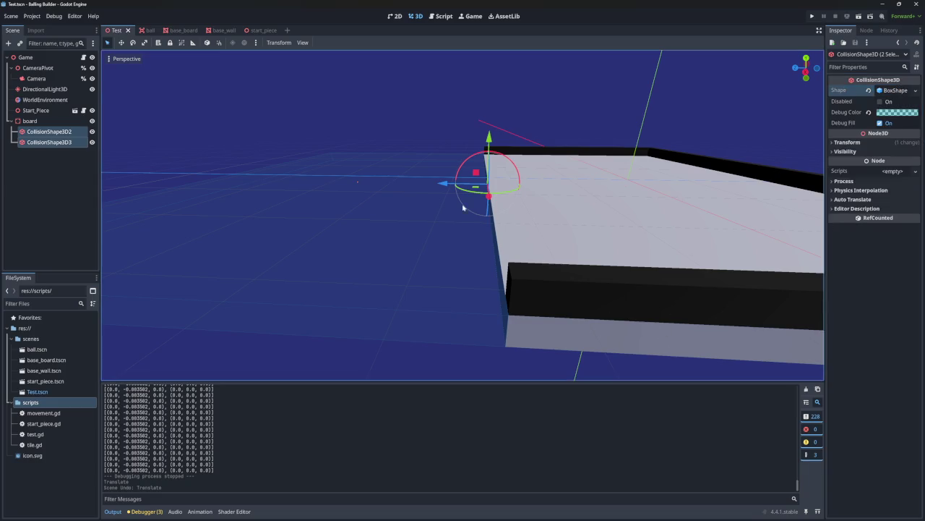
left_click(439, 16)
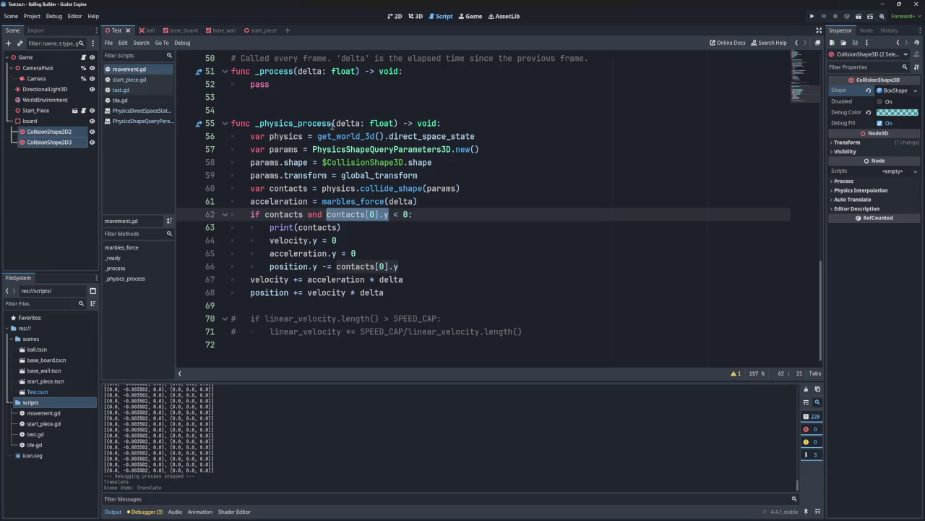
- Reduce line 62 to 'if contacts:' and delete the print(contacts) statement below it
left_click(409, 214)
left_click_drag(409, 214, 307, 214)
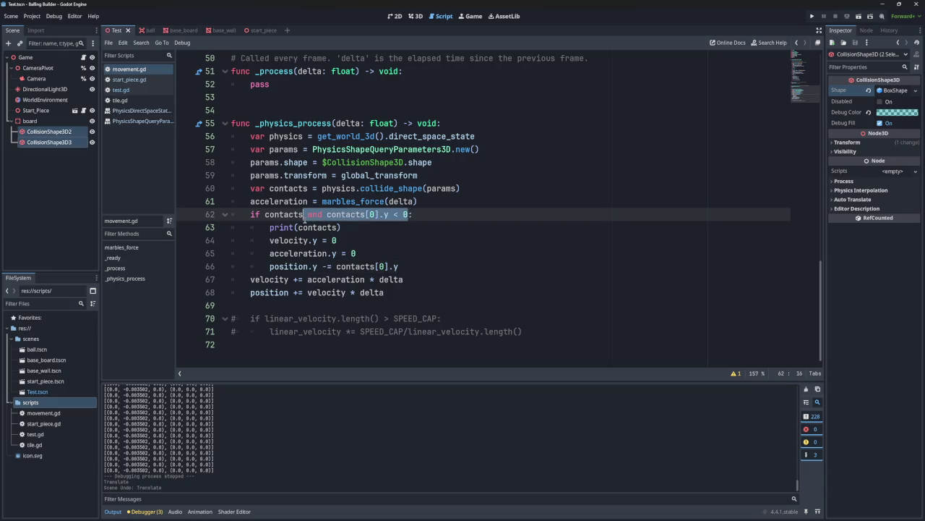
key("BackSpace")
key("BackSpace")
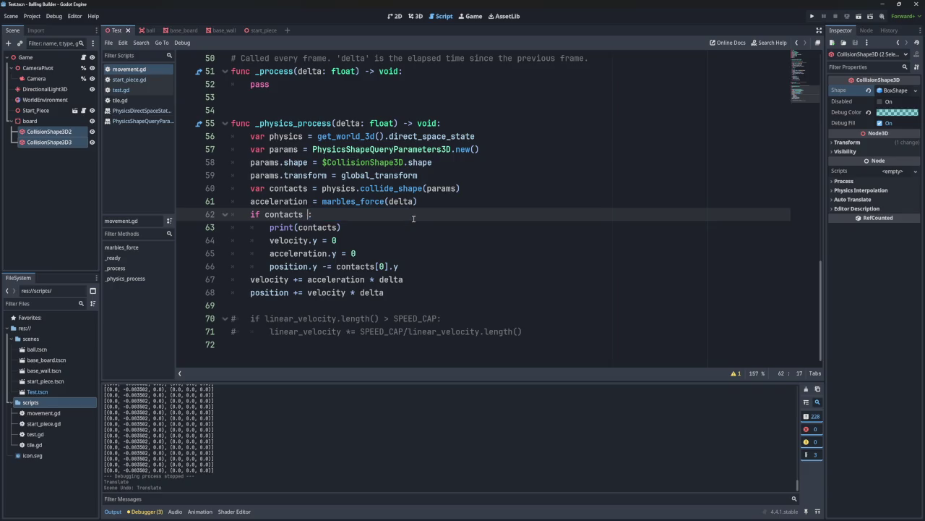
left_click_drag(294, 227, 266, 227)
key("BackSpace")
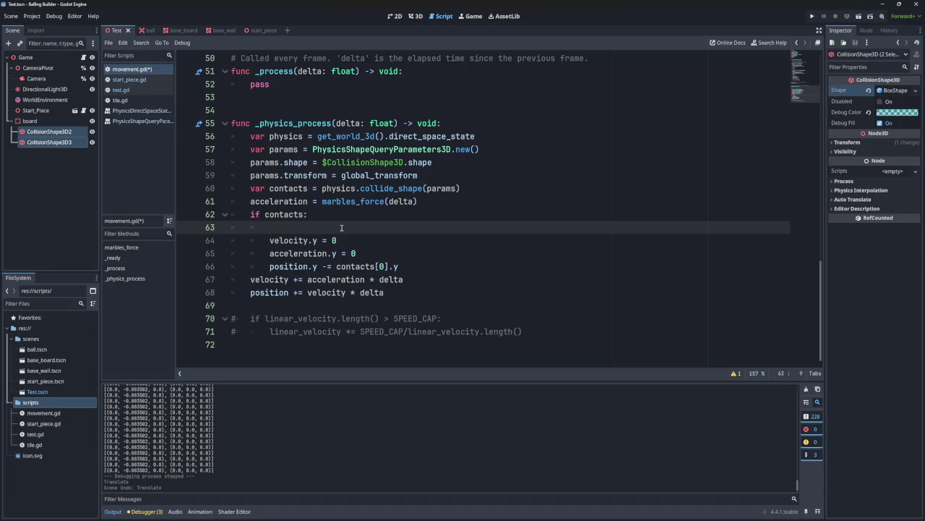
type("position")
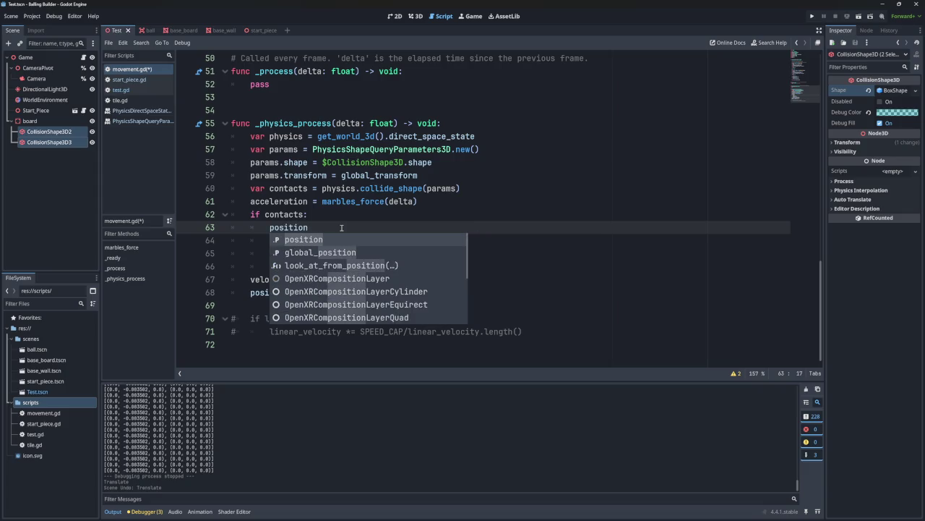
key("BackSpace")
key("BackSpace")
key("BackSpace")
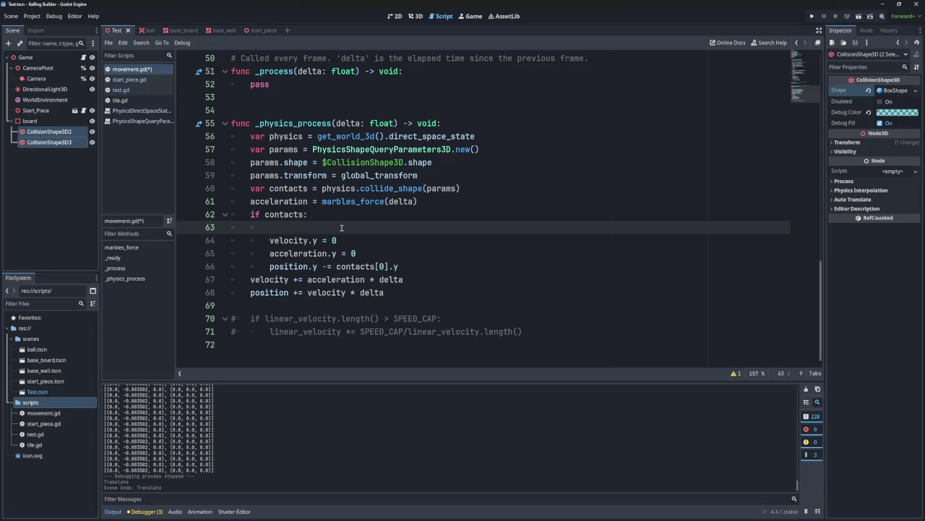
- Write 'var penertration = position - contacts[0]' on line 63, correcting the variable's spelling
type("pent")
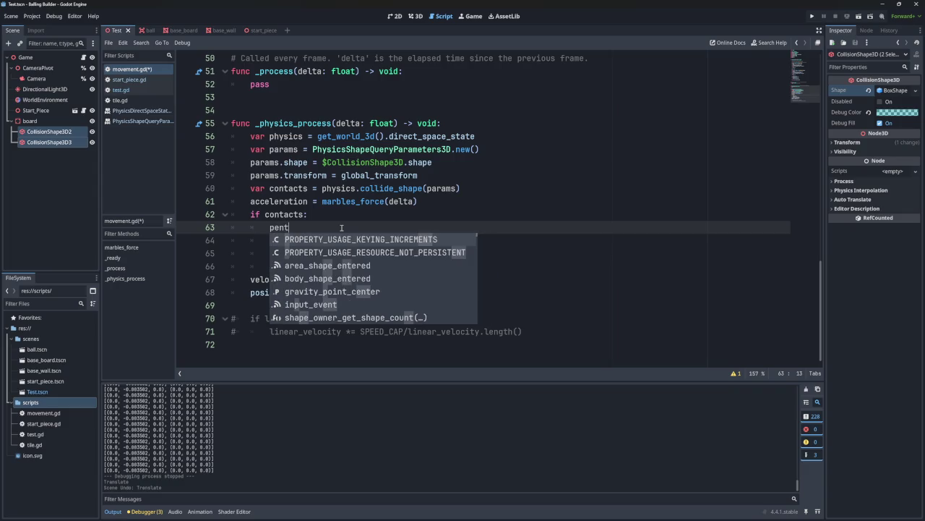
type("ertration -")
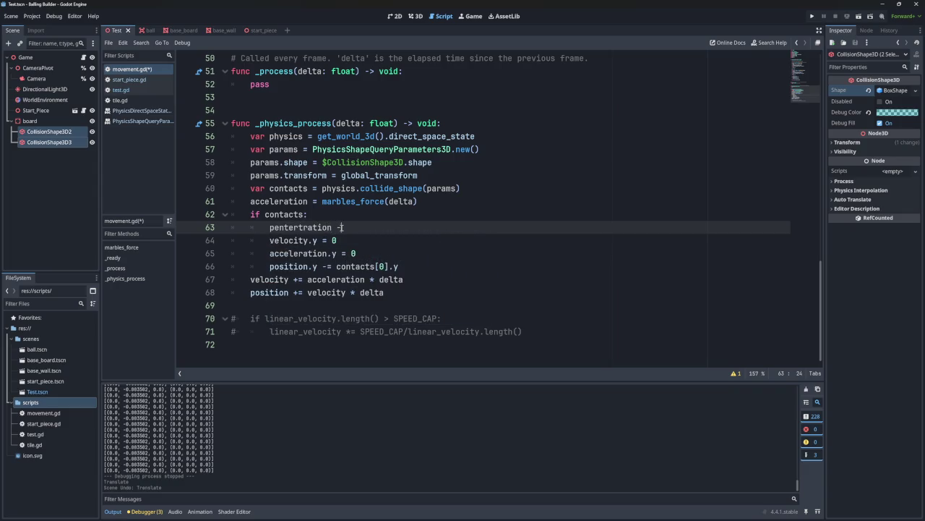
key("BackSpace")
type("= posi")
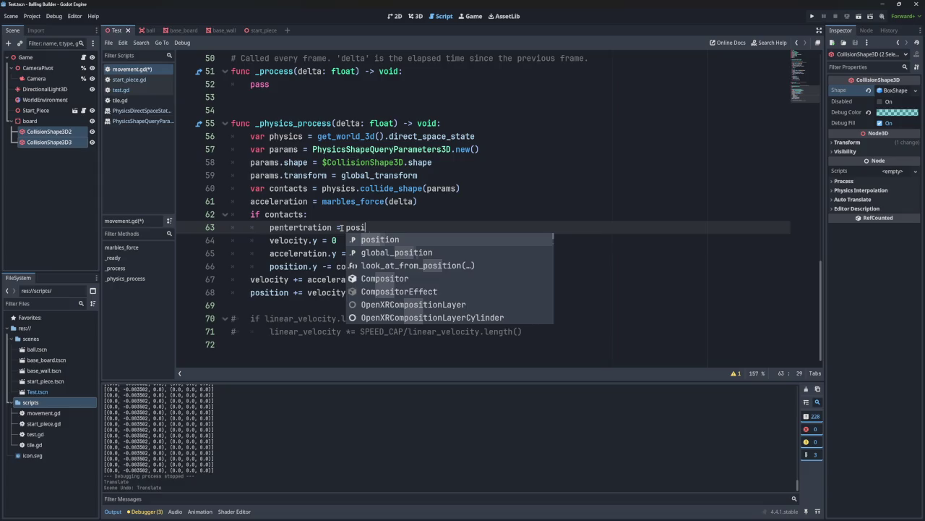
type("tion -")
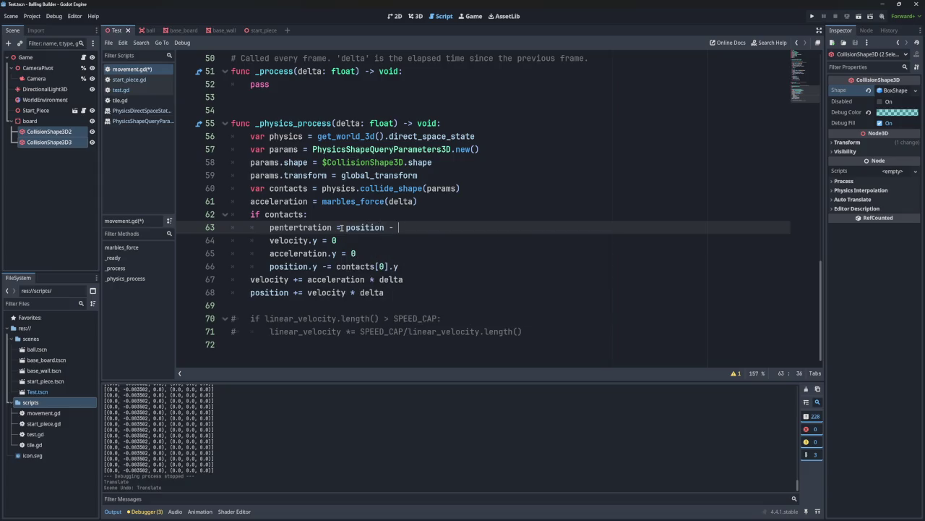
type("contact")
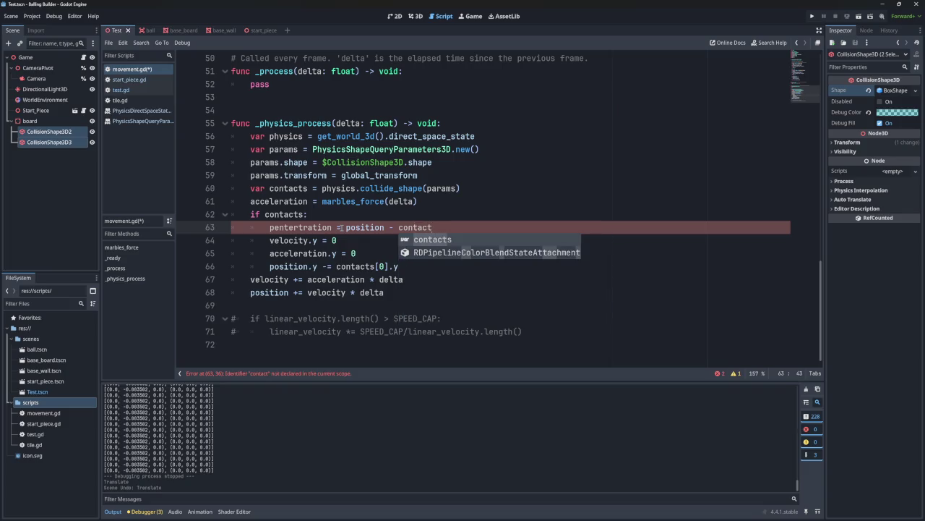
key("Escape")
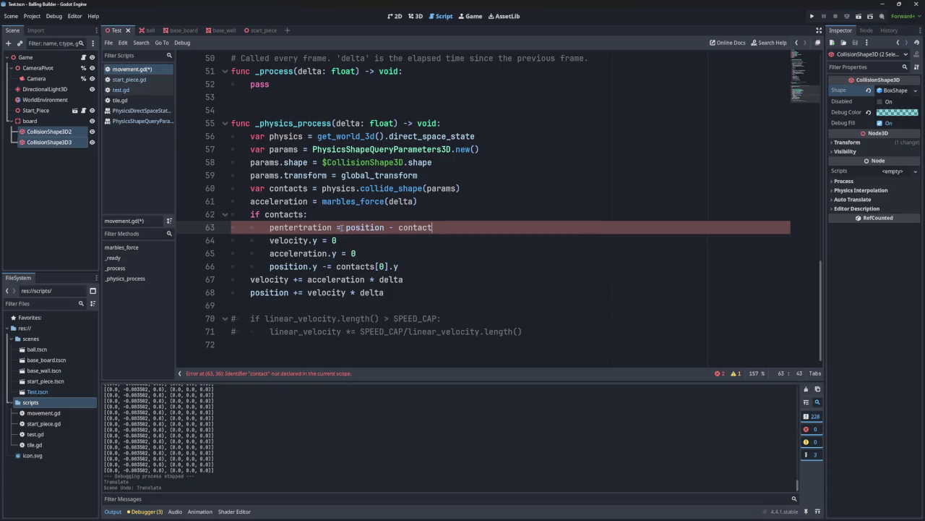
type("s")
type("[0")
key("Home")
type("var")
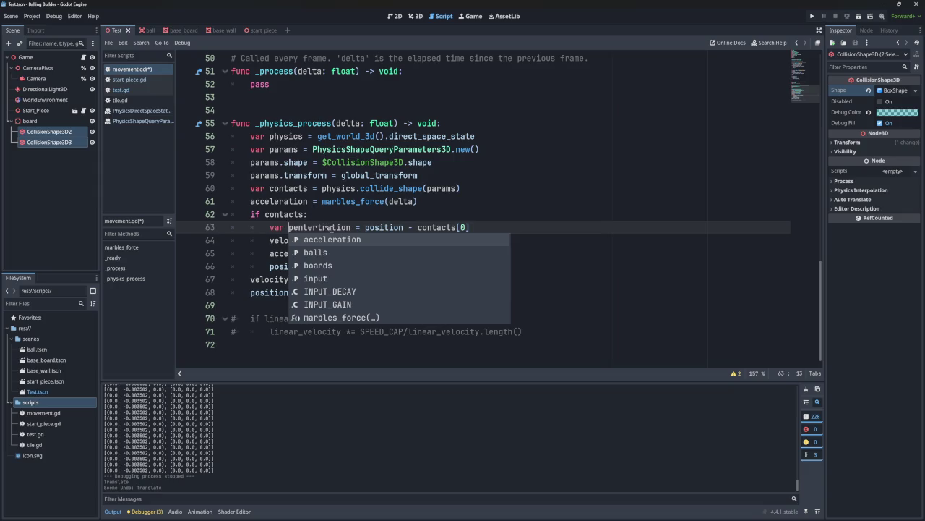
left_click(332, 227)
double_click(332, 227)
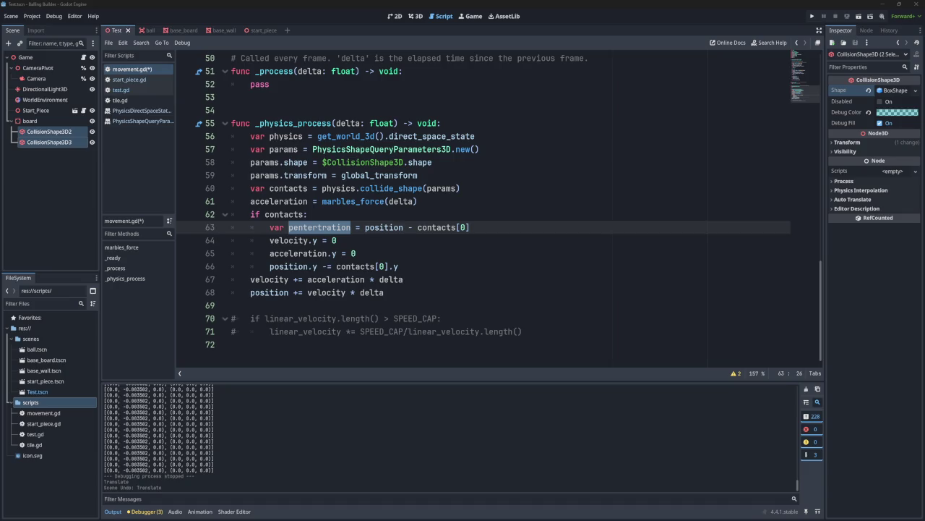
left_click(308, 227)
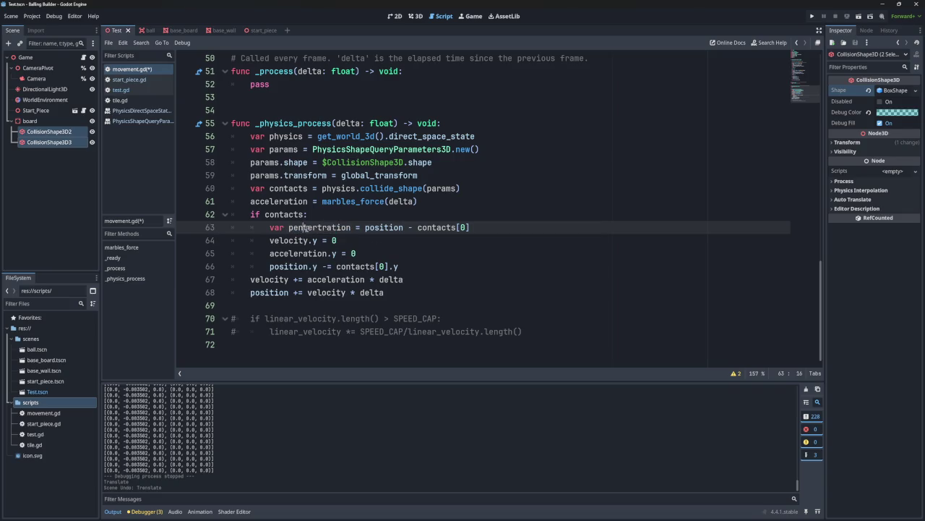
key("BackSpace")
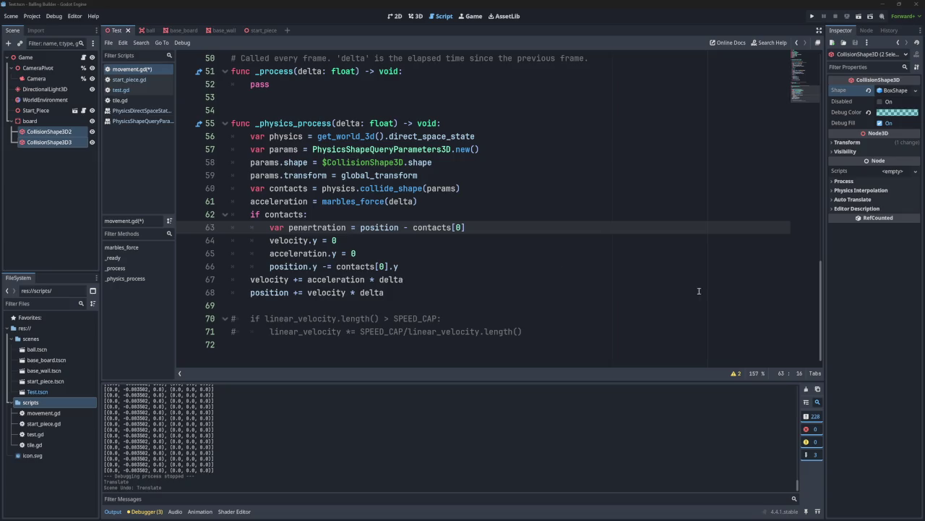
- Delete the acceleration.y = 0 reset line from the contacts block
left_click(459, 227)
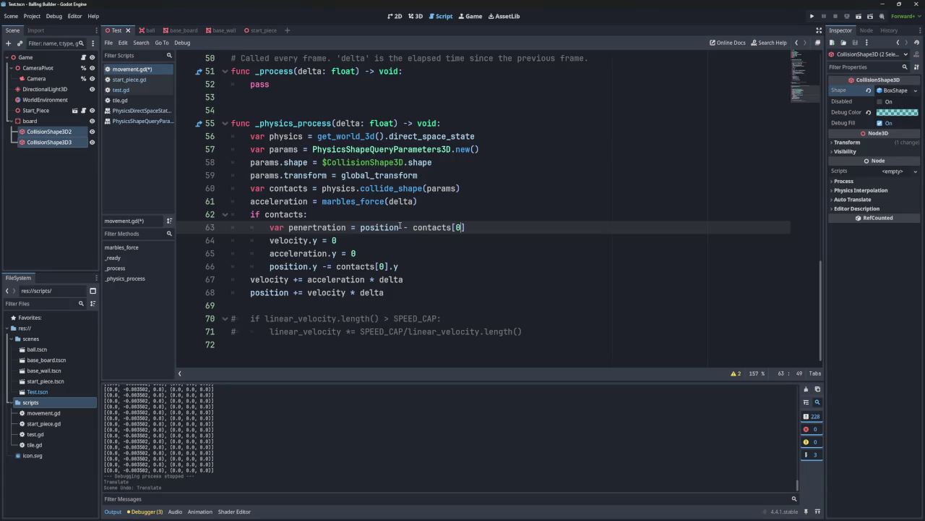
double_click(397, 227)
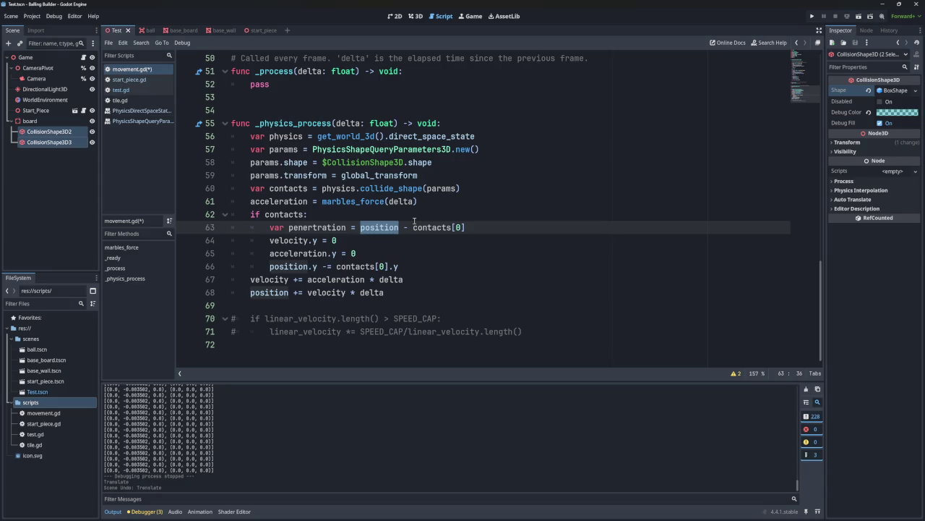
double_click(318, 227)
left_click(372, 244)
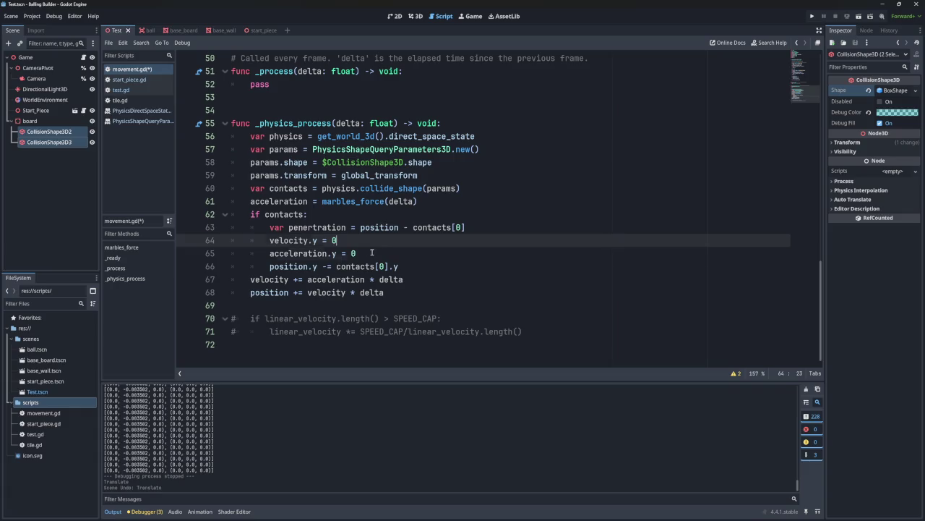
left_click(371, 252, "shift")
key("BackSpace")
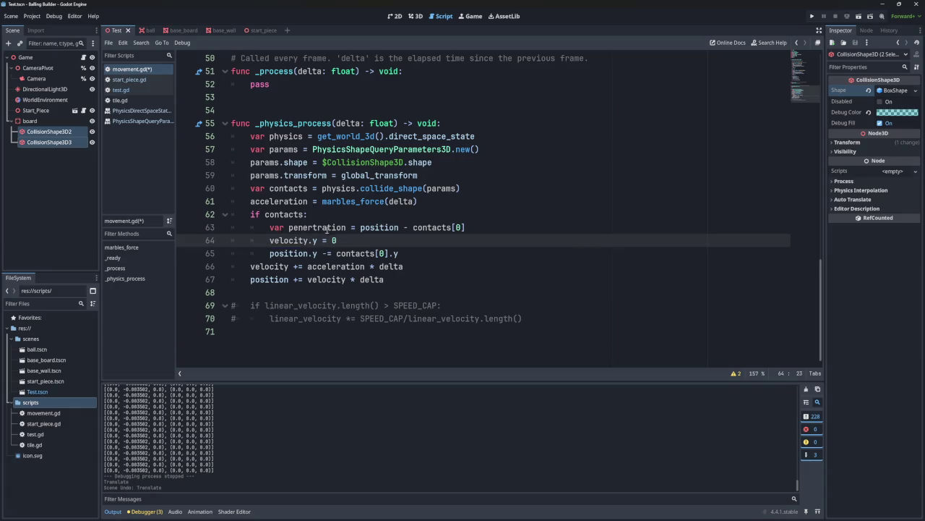
- Make the position update subtract penertration instead of contacts[0].y, and run the game
double_click(326, 228)
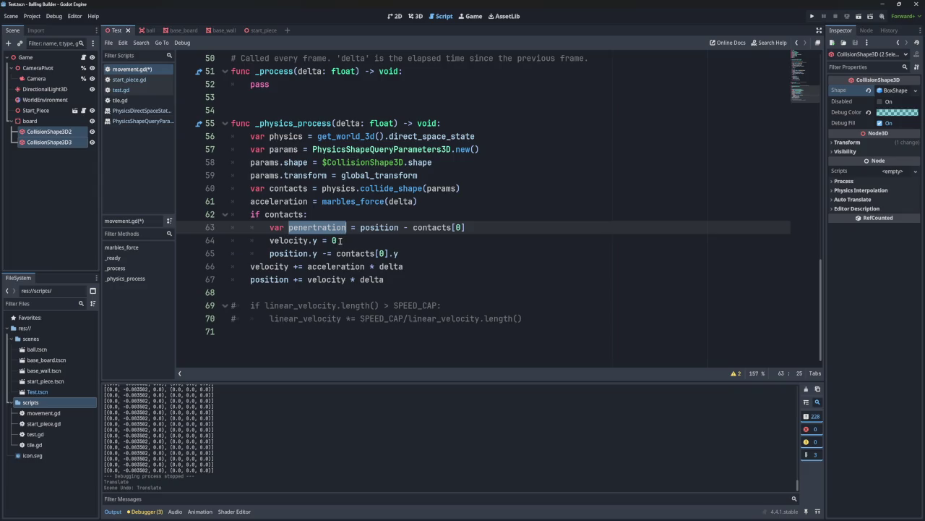
left_click_drag(337, 241, 270, 241)
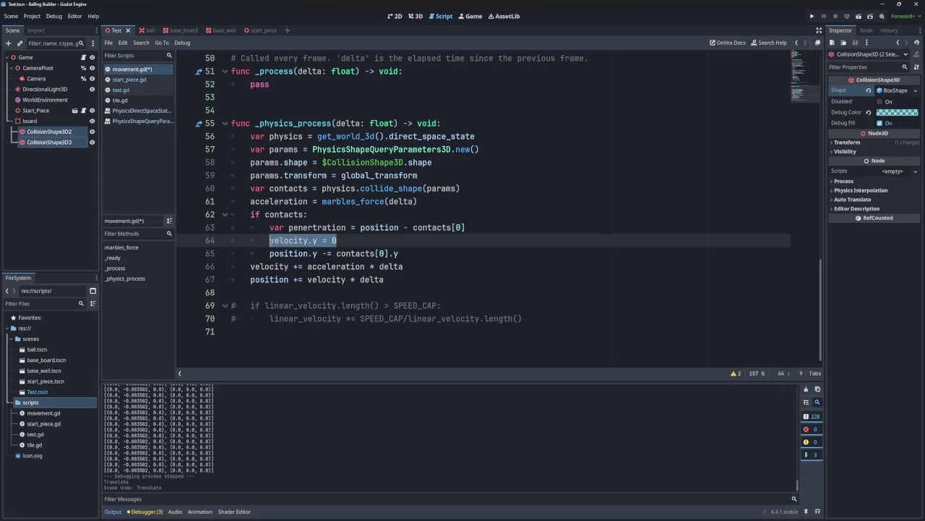
left_click(402, 253)
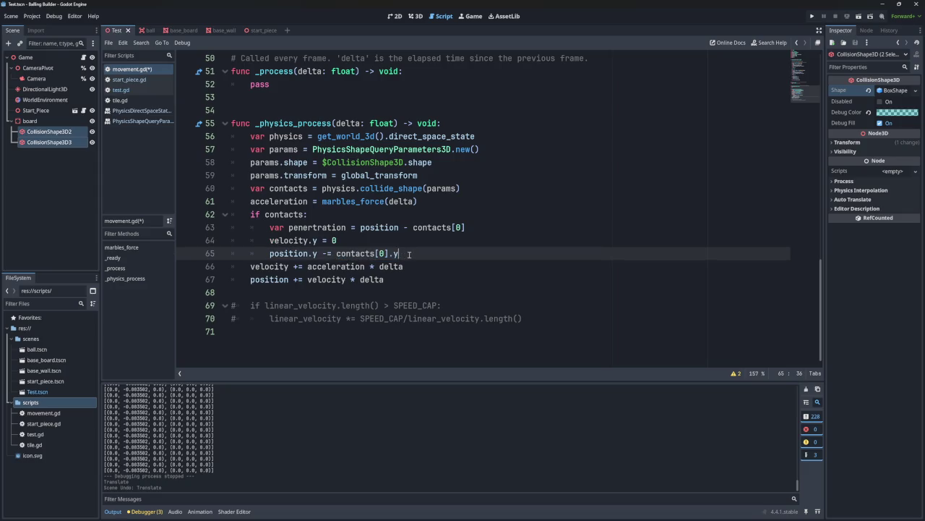
left_click(321, 253)
key("BackSpace")
key("BackSpace")
left_click(316, 229)
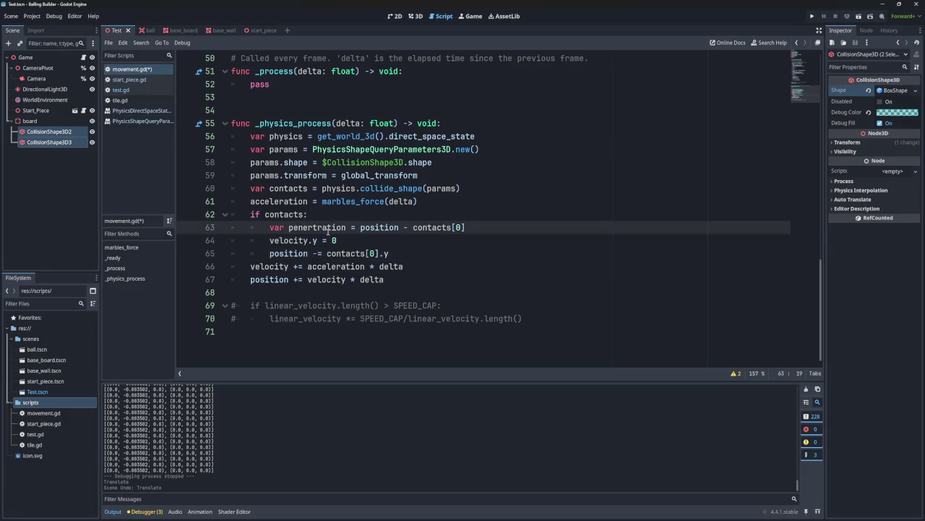
double_click(328, 228)
key("ctrl+c")
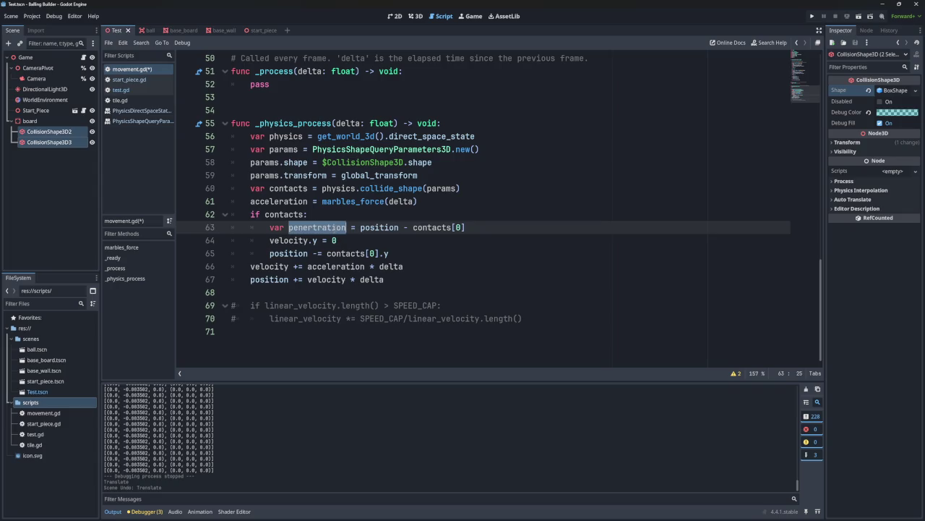
left_click(397, 253)
key("ctrl+shift+Left")
key("ctrl+shift+Left")
key("ctrl+shift+Left")
key("ctrl+v")
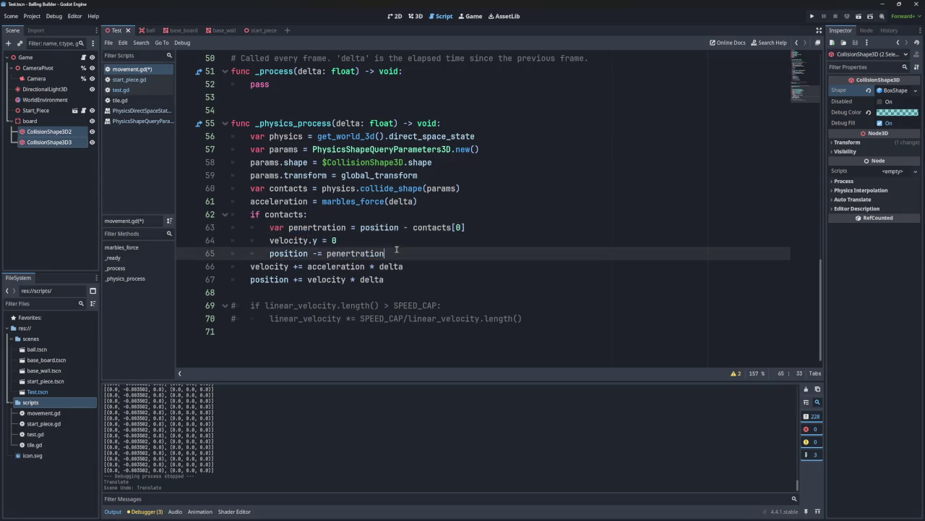
left_click(812, 16)
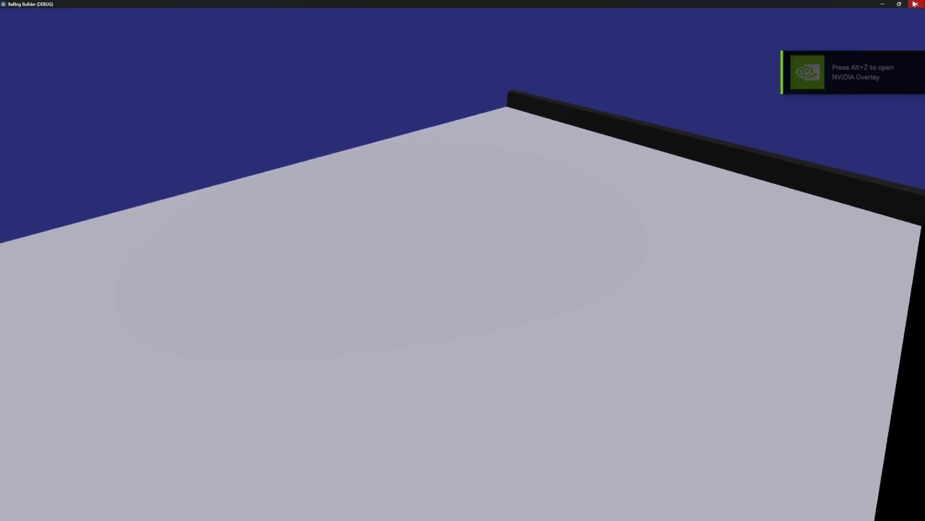
- Change the line to 'position = penertration' and test it in a fresh game run
key("alt+F4")
left_click(313, 253)
key("Delete")
left_click(812, 16)
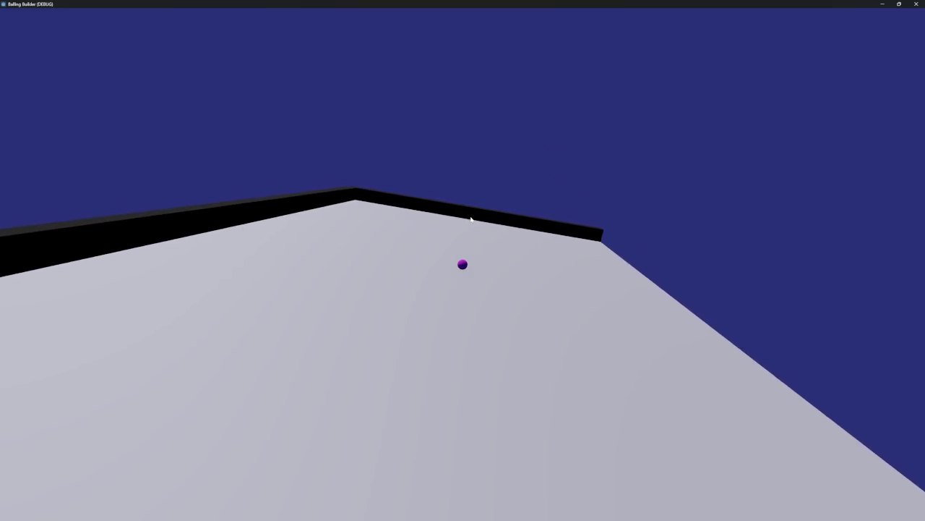
left_click(915, 4)
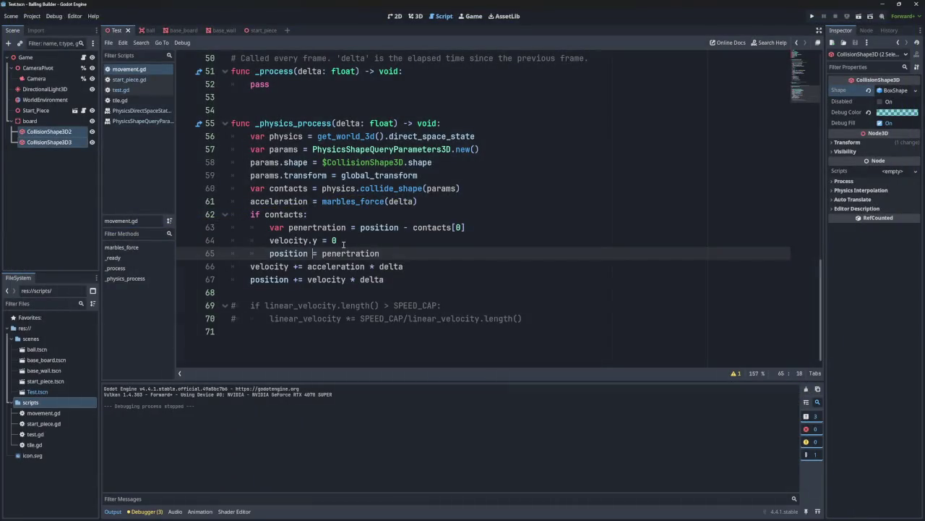
- Change the line to 'position += penertration' and test it with an F5 run
double_click(350, 253)
left_click(319, 253)
key("BackSpace")
key("BackSpace")
type("\"")
key("BackSpace")
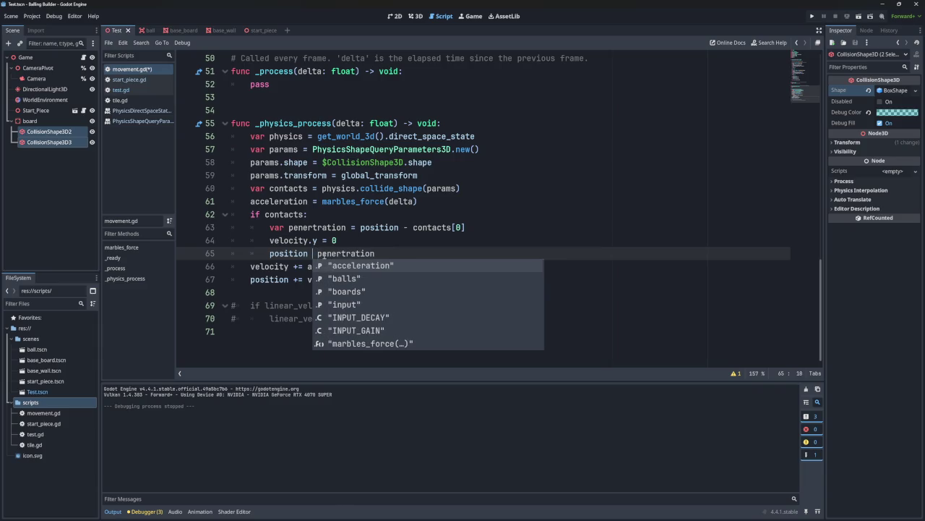
type("+=")
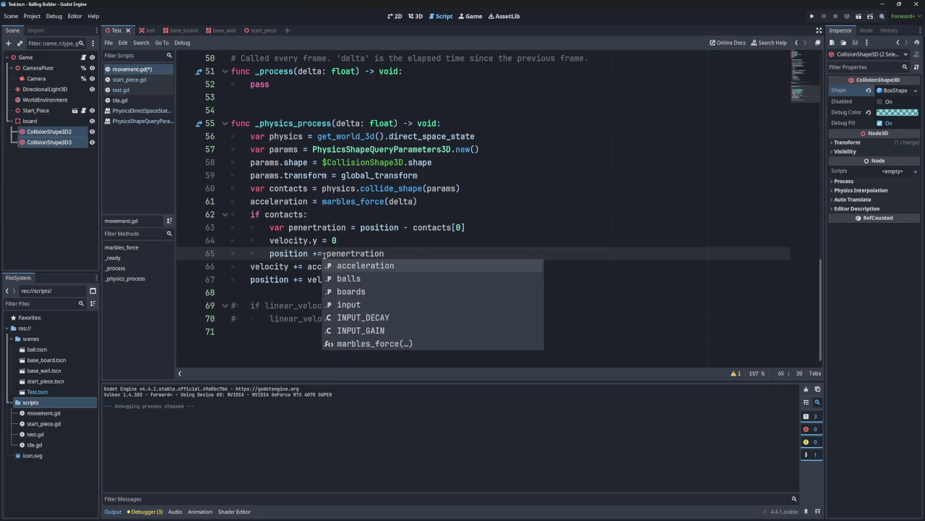
left_click(434, 241)
key("F5")
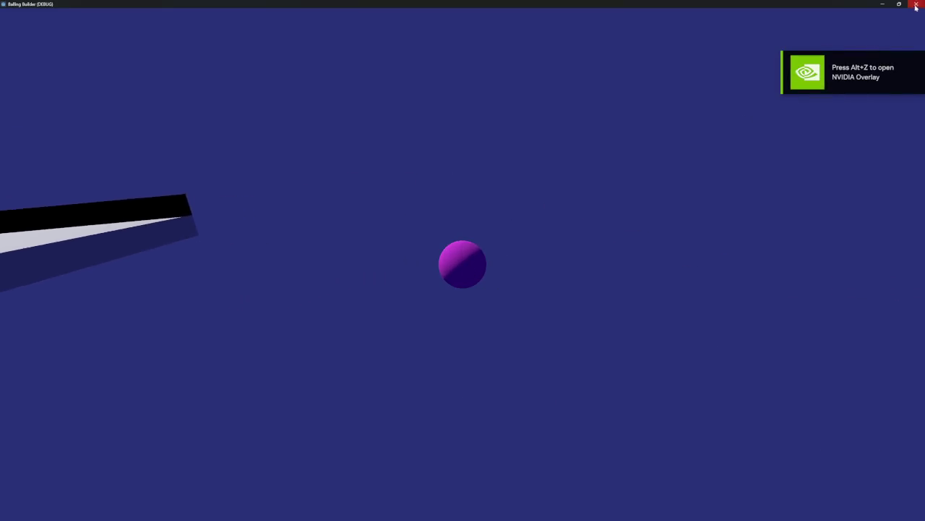
left_click(916, 4)
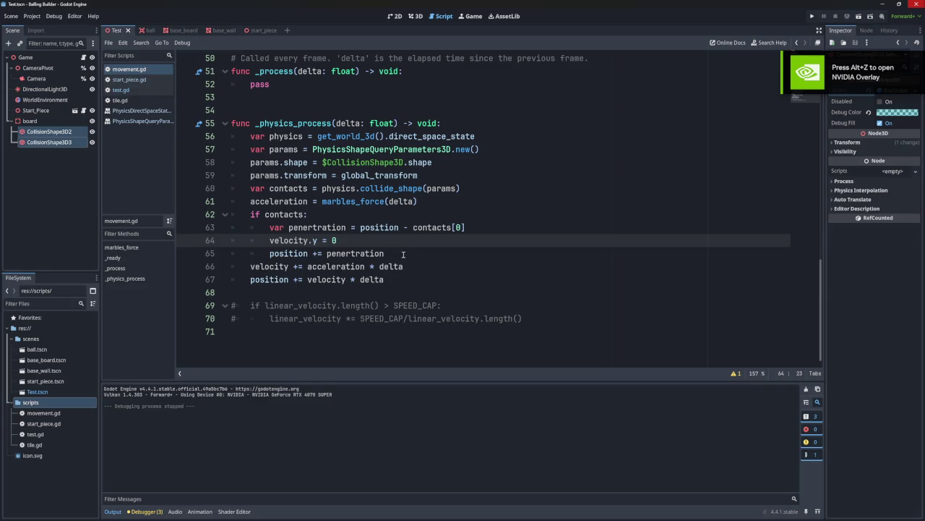
- Remove the entire if contacts block from _physics_process, adding a blank line after the position update
left_click_drag(404, 255, 441, 206)
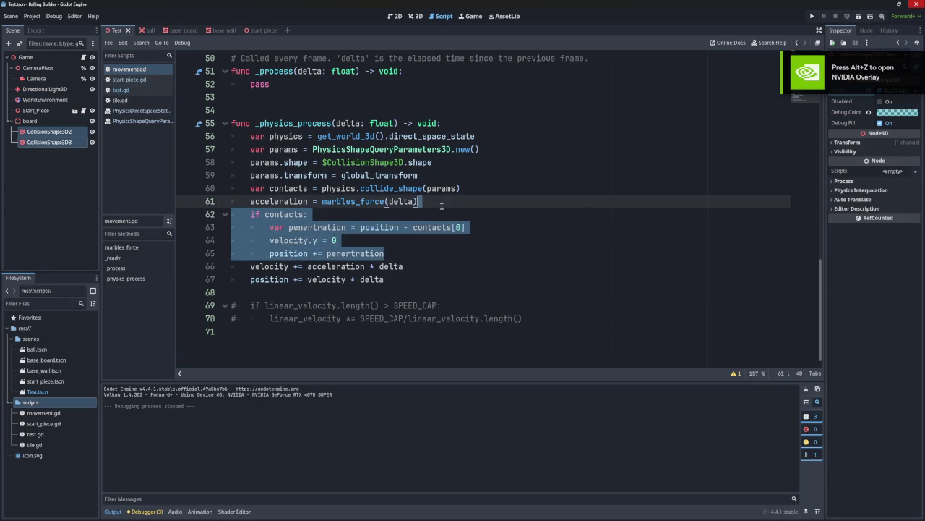
key("BackSpace")
left_click(402, 227)
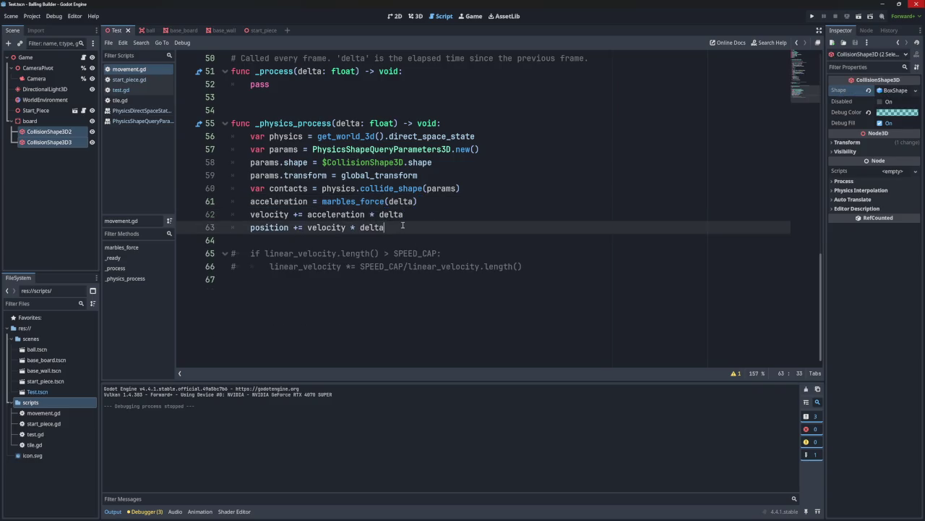
key("Return")
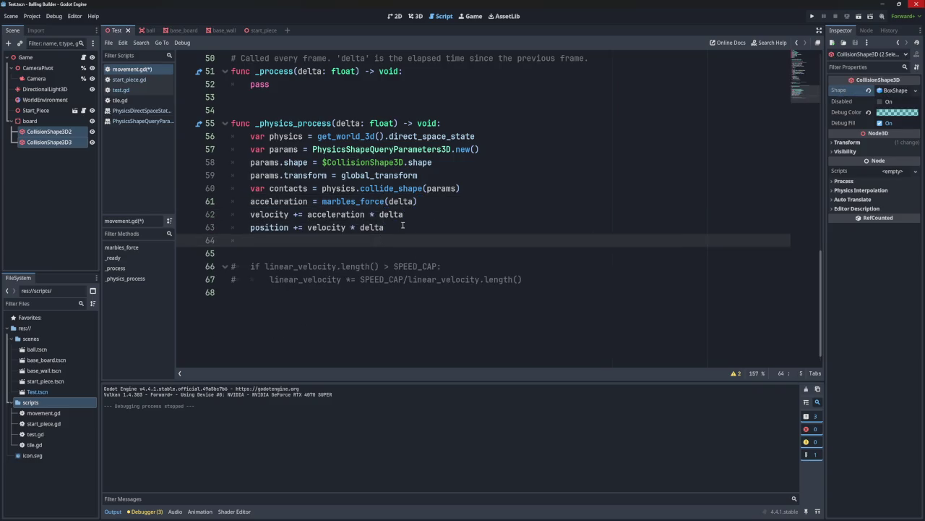
- Clear the stray 'n' characters typed on the new line 64
key("Down")
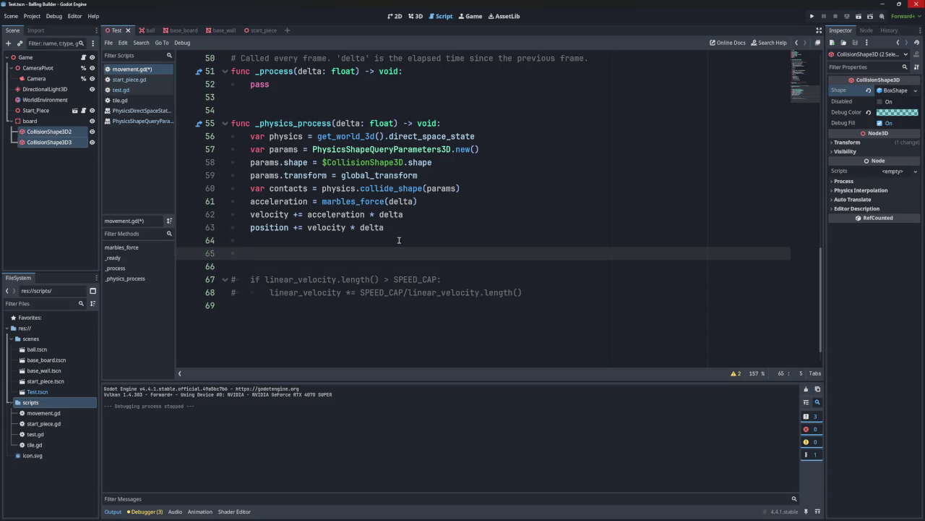
key("Up")
key("ctrl+space")
key("Escape")
key("Tab")
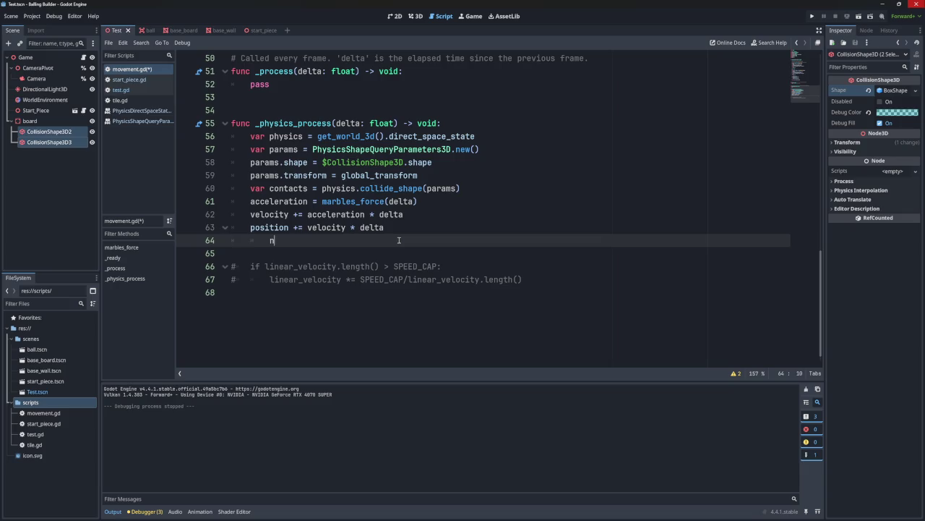
type("nnnnnnnnnnnnnnnnnnn")
key("BackSpace")
key("BackSpace")
key("BackSpace")
key("BackSpace")
key("BackSpace")
key("BackSpace")
- Paste the cut if contacts block at line 64 from clipboard history, remove the blank line, and run the game
key("super+v")
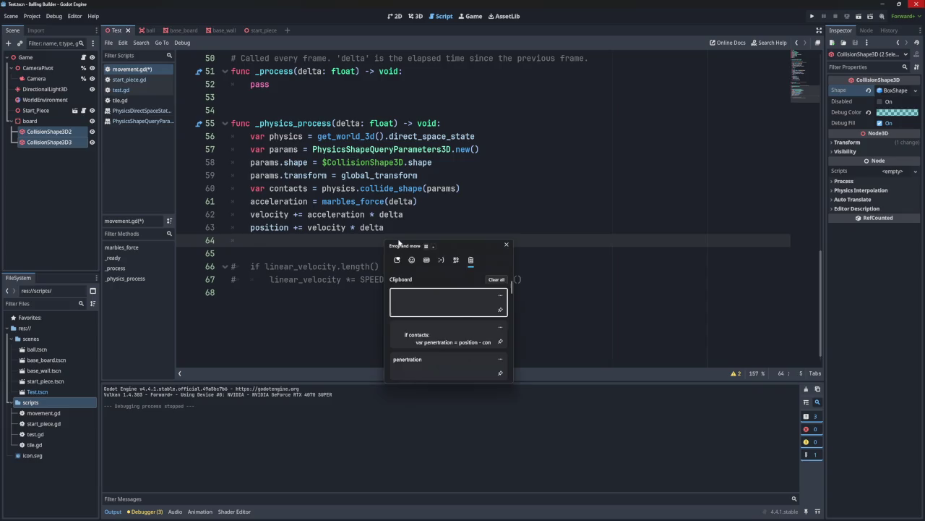
left_click(434, 329)
left_click(292, 240)
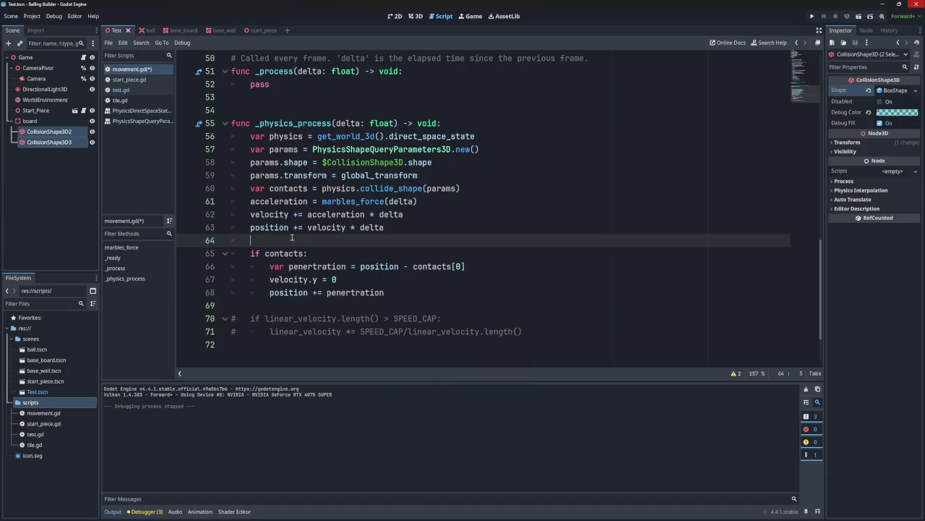
key("BackSpace")
key("BackSpace")
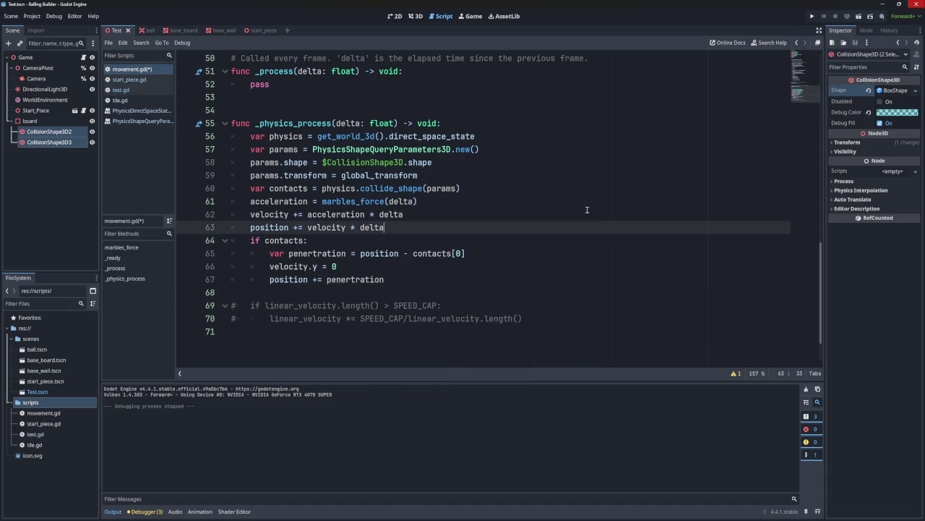
left_click(812, 16)
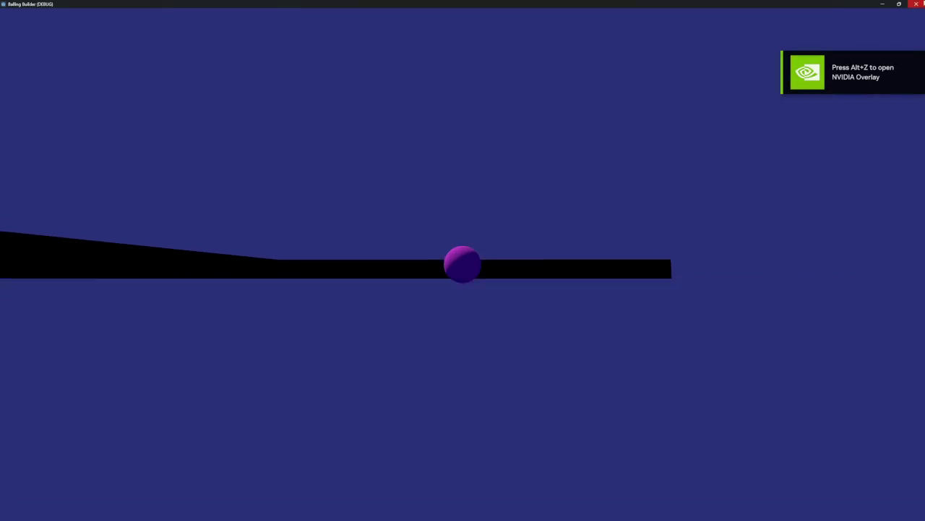
- Close the test game window after watching the ball
left_click(916, 3)
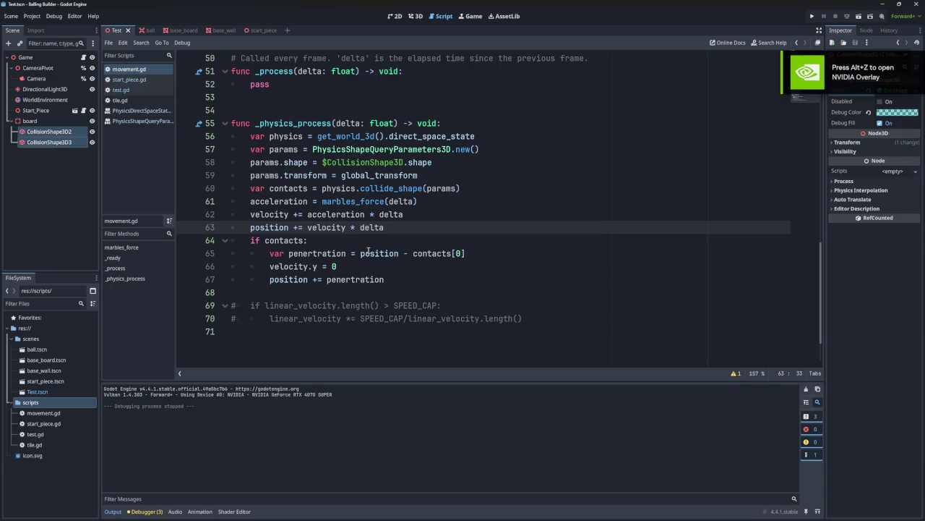
- Inspect the position and velocity * delta code, and undo the accidental 'xZ' on the transform line
double_click(278, 227)
left_click(301, 227)
double_click(274, 227)
left_click(387, 227)
left_click_drag(386, 227, 307, 227)
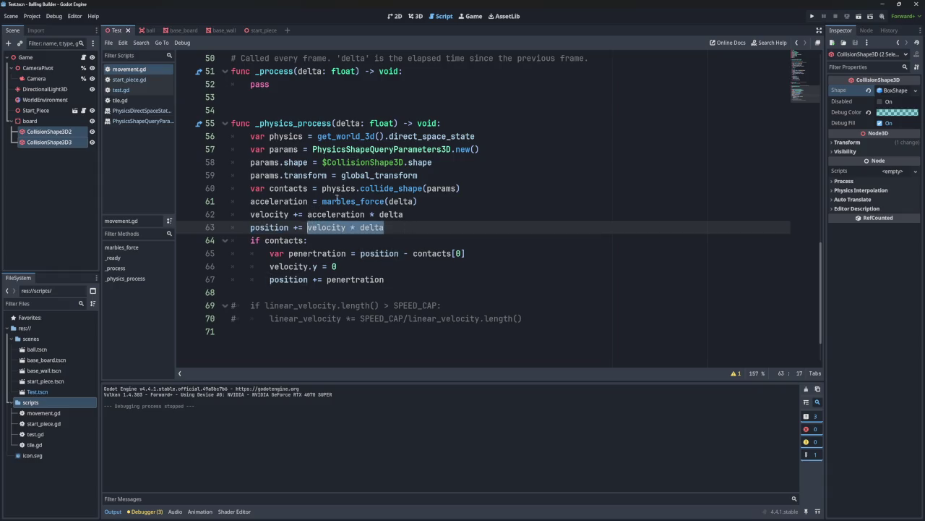
left_click_drag(461, 190, 475, 181)
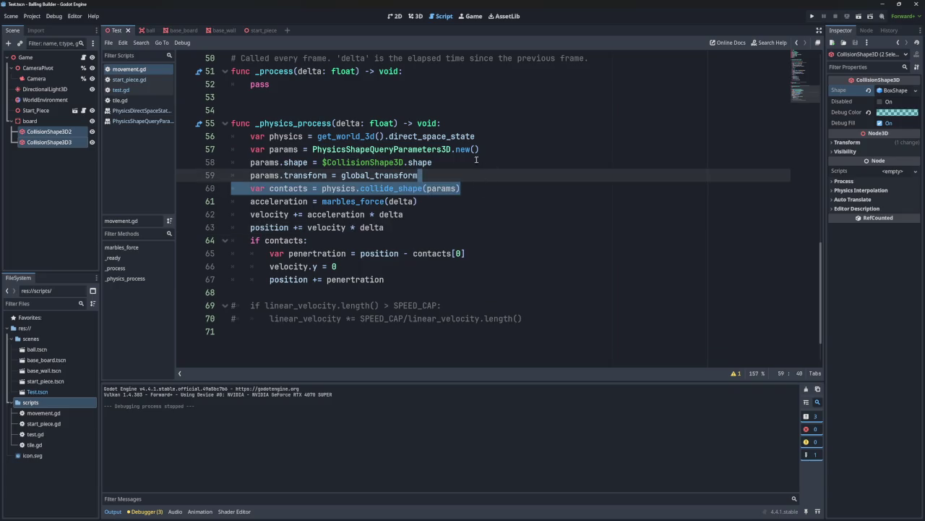
type(" x")
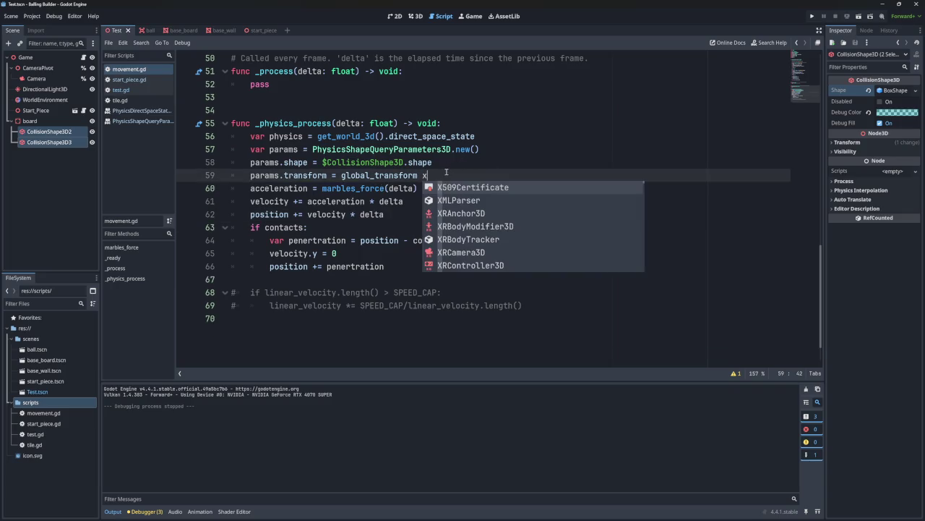
type("Z")
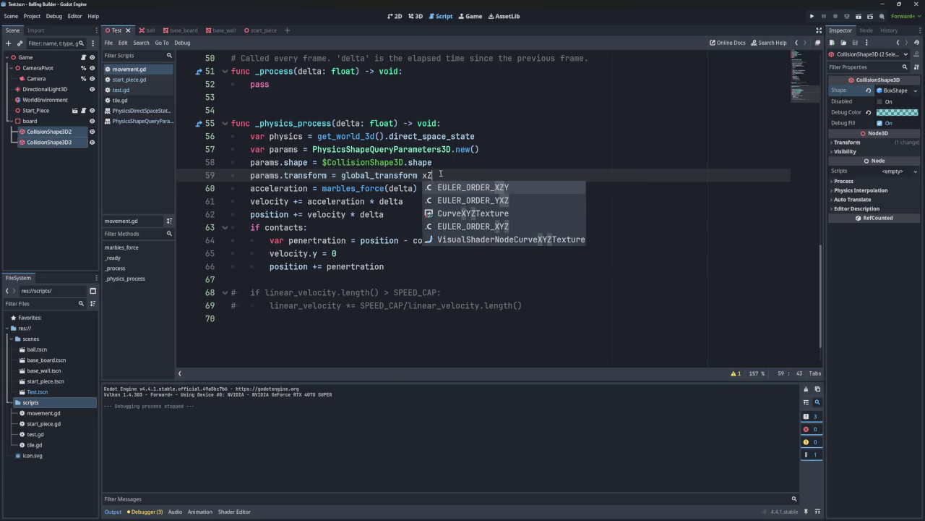
key("ctrl+z")
key("ctrl+z")
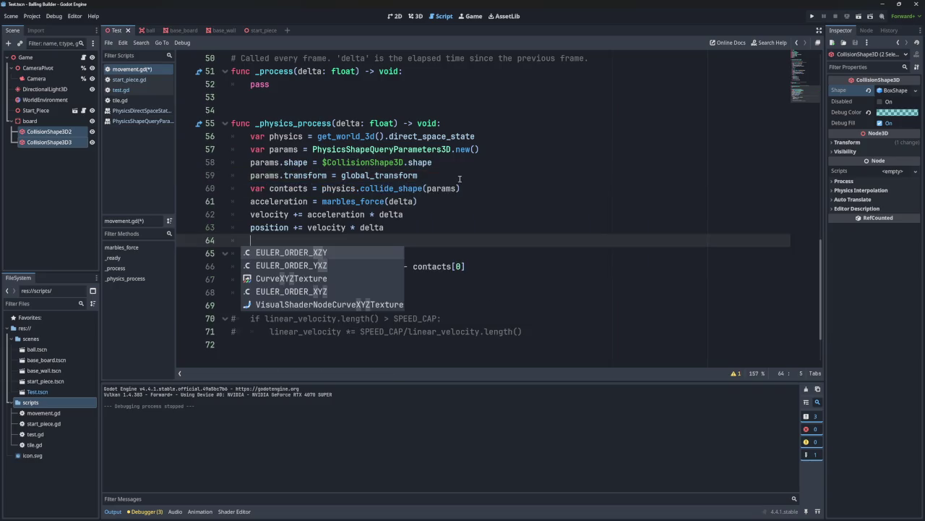
- Move the params, shape, transform and contacts query lines below the position update, then run with F5
left_click(473, 188)
left_click_drag(473, 188, 498, 136)
left_click(486, 180)
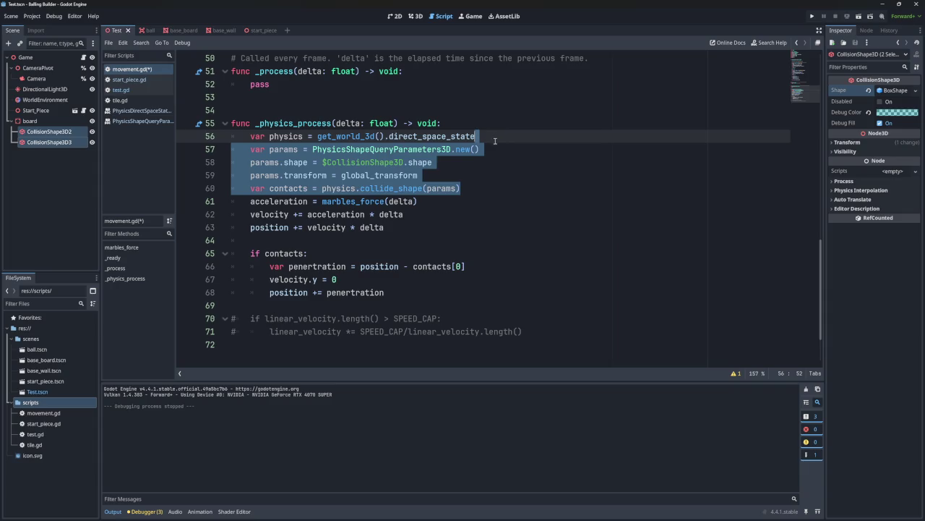
key("BackSpace")
left_click(335, 189)
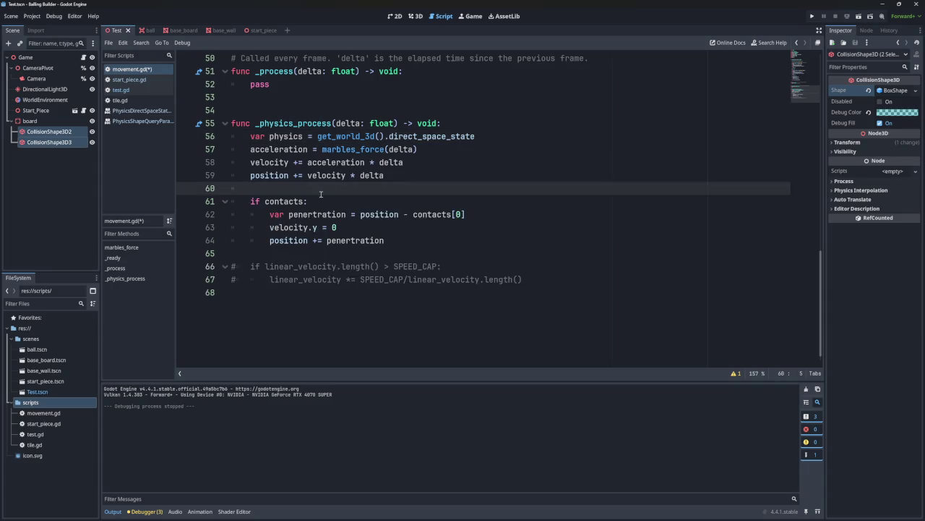
key("ctrl+z")
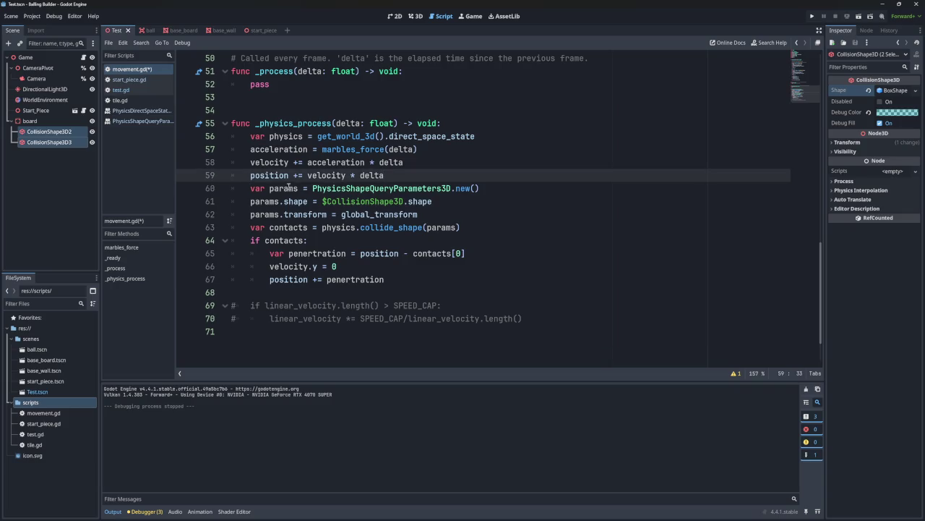
key("F5")
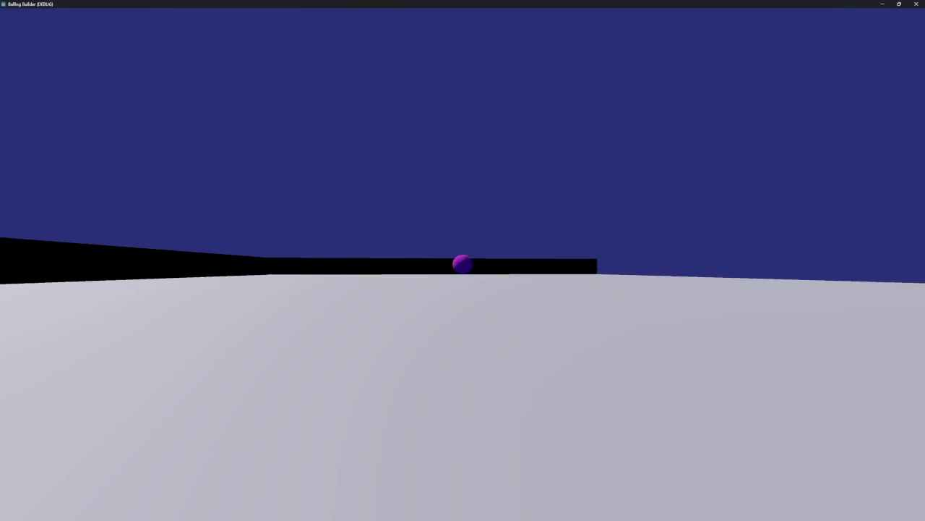
- Close the game, inspect the velocity * delta and global_transform lines, then rerun with F5
key("alt+F4")
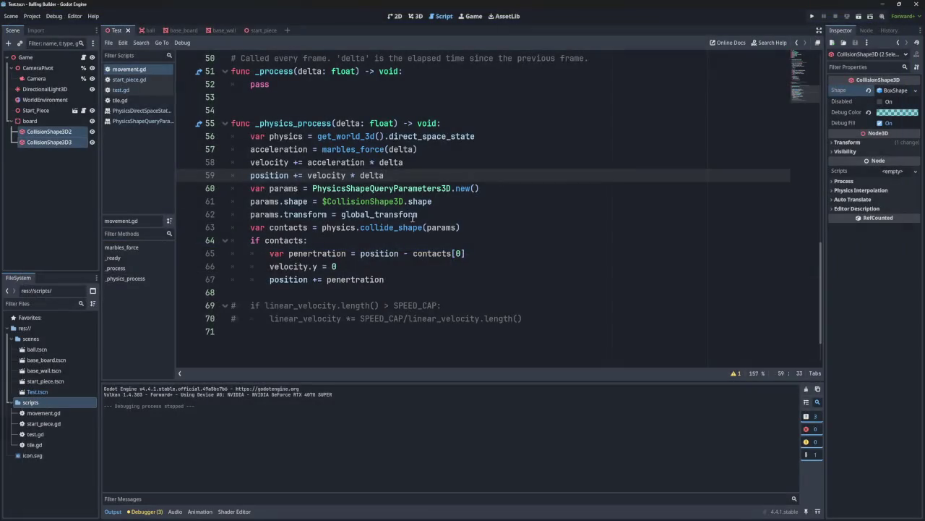
left_click_drag(393, 176, 309, 176)
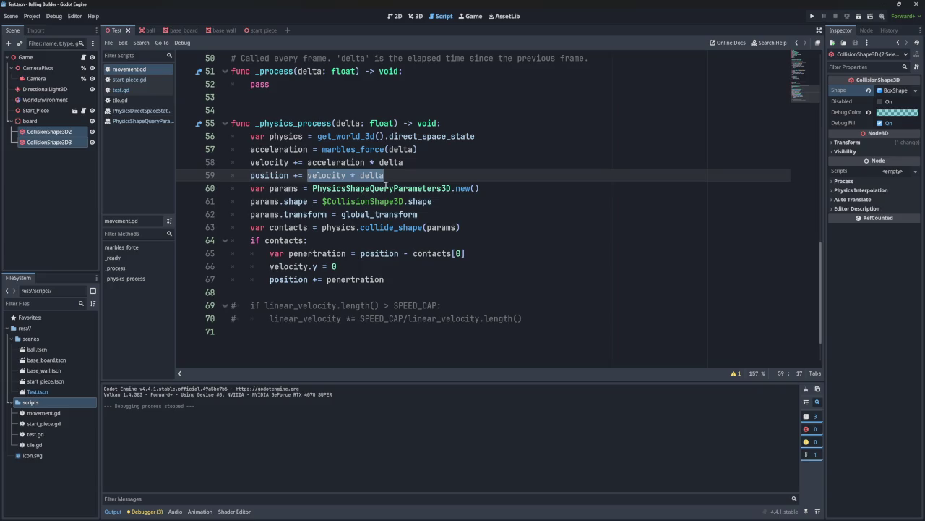
left_click(447, 214)
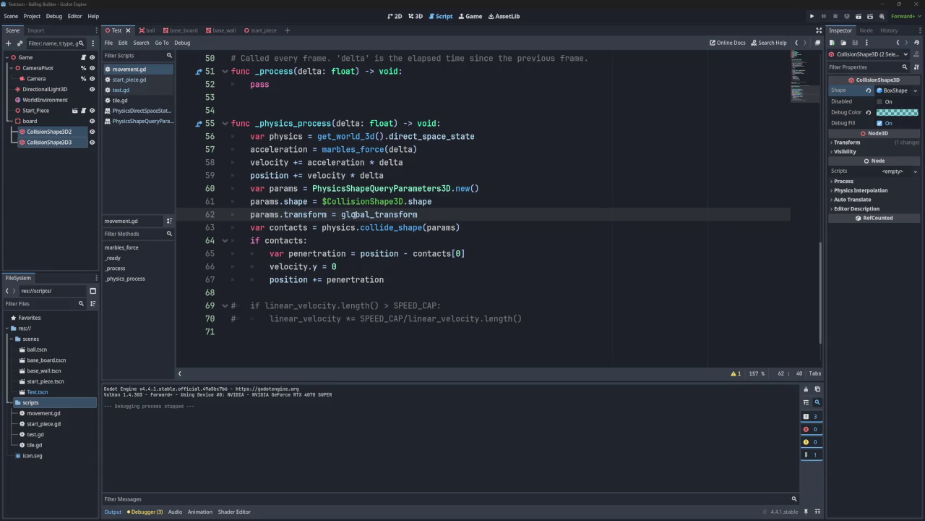
mouse_move(354, 214)
mouse_move(322, 180)
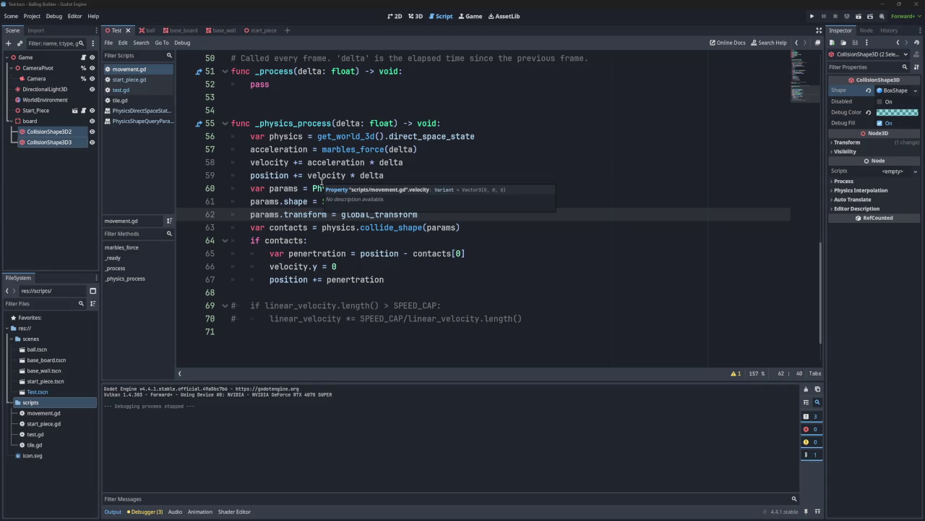
key("F5")
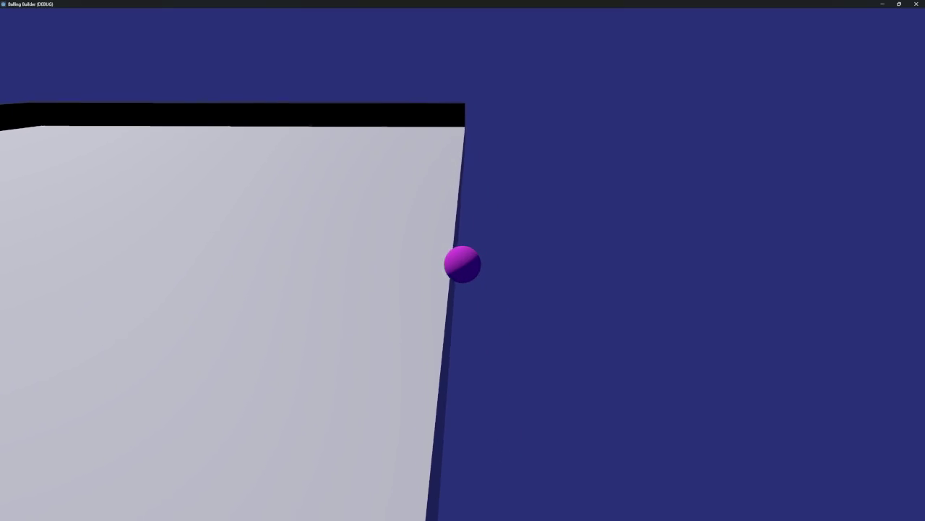
- Zoom and orbit the camera around the ball, then close the game window
scroll(462, 264, "up", 5)
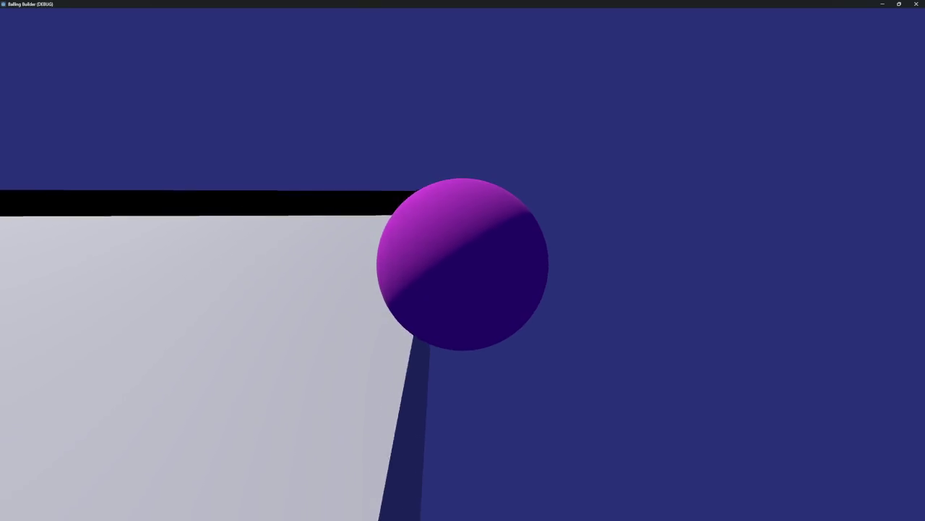
scroll(462, 264, "down", 5)
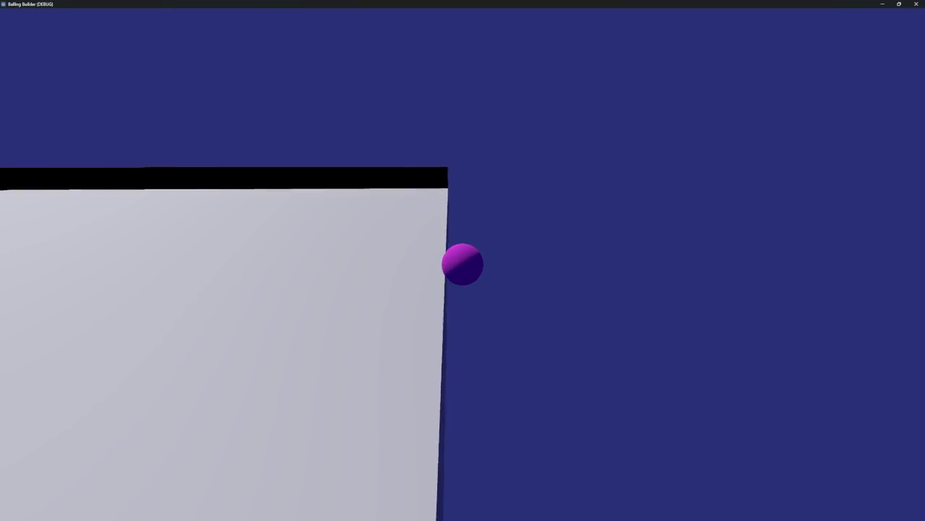
left_click_drag(465, 268, 465, 268)
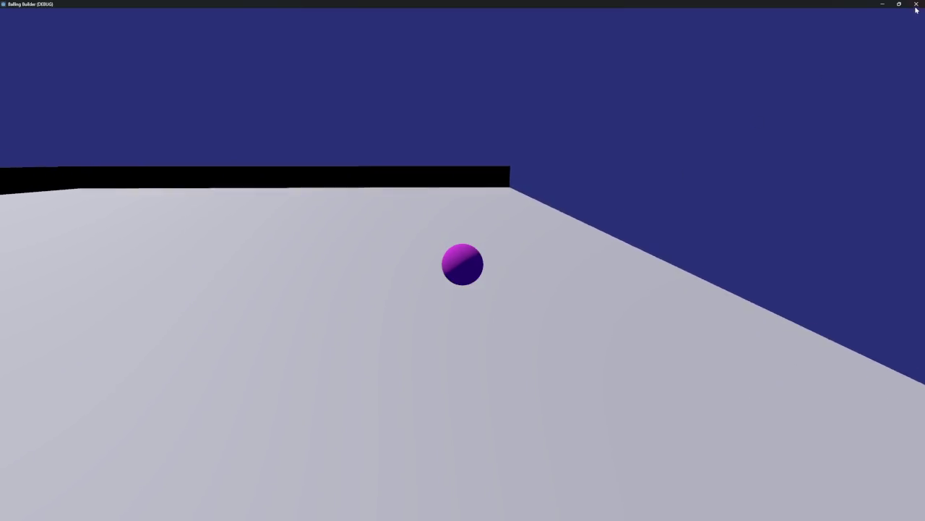
left_click(916, 4)
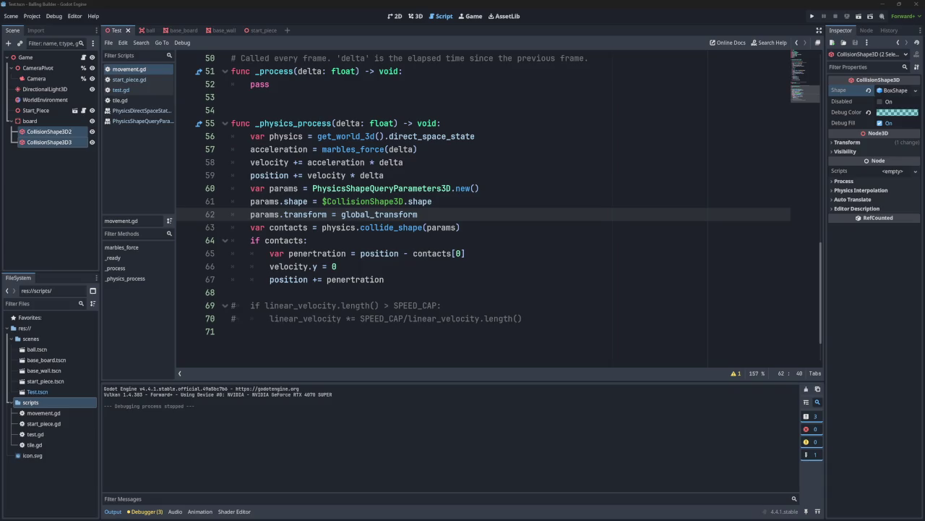
scroll(553, 287, "up", 15)
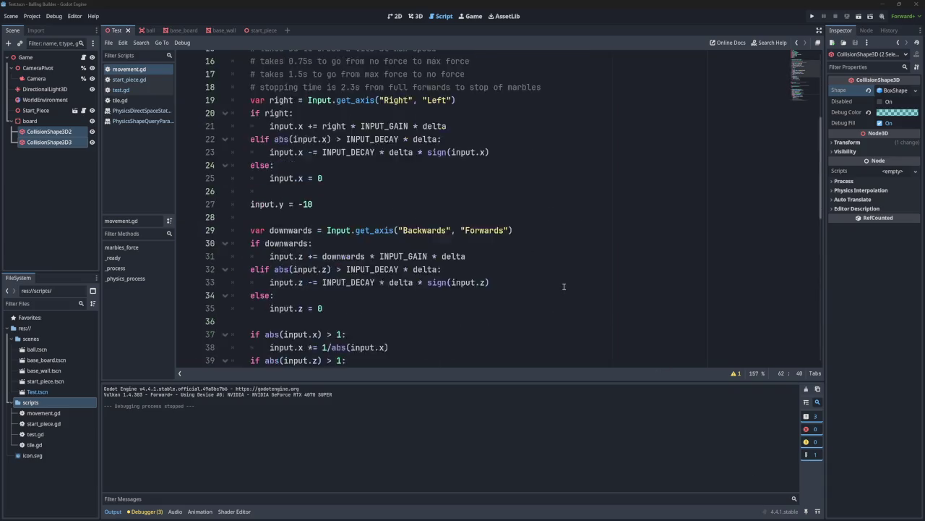
scroll(553, 286, "down", 16)
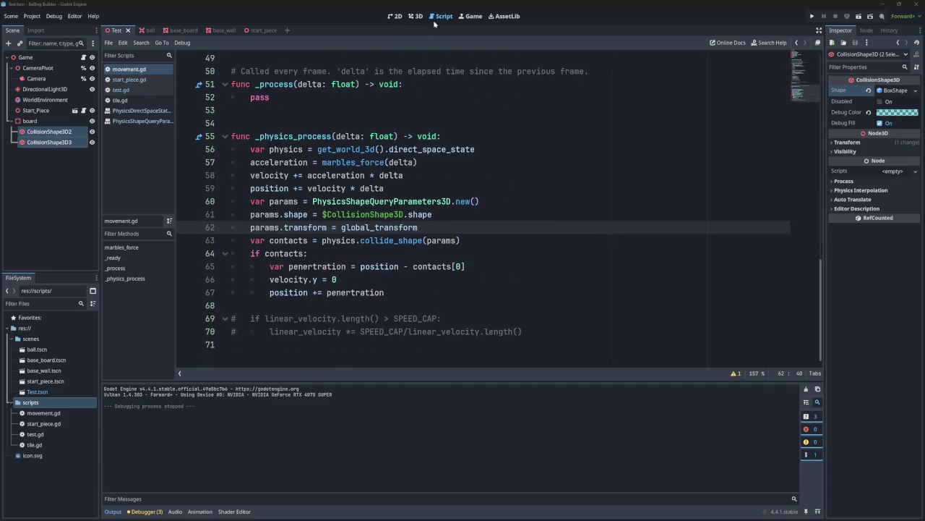
left_click(412, 16)
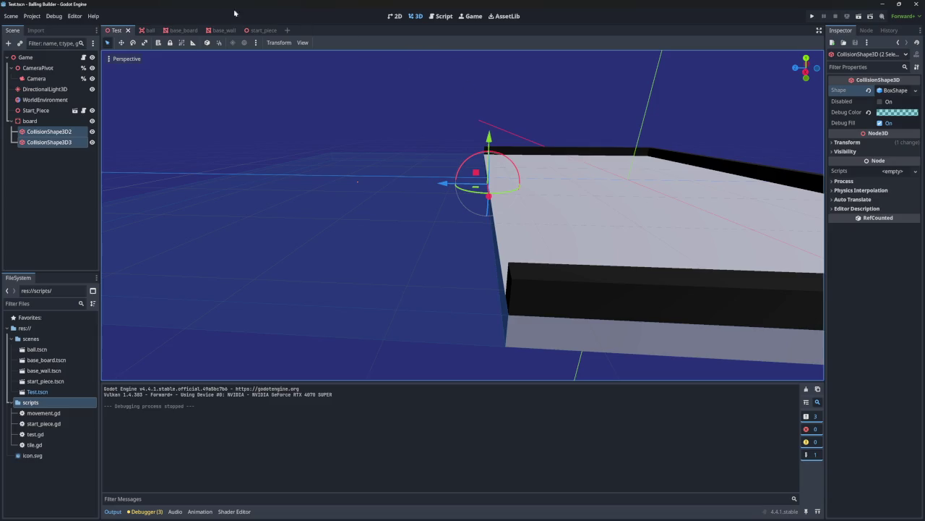
left_click(440, 16)
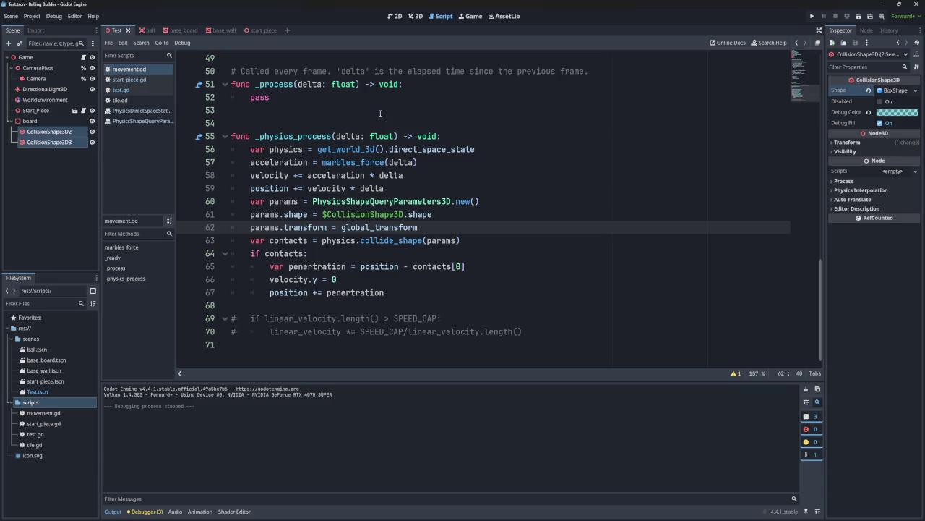
left_click(368, 228)
mouse_move(387, 188)
left_mouse_down()
mouse_move(222, 167)
mouse_move(218, 150)
left_mouse_up()
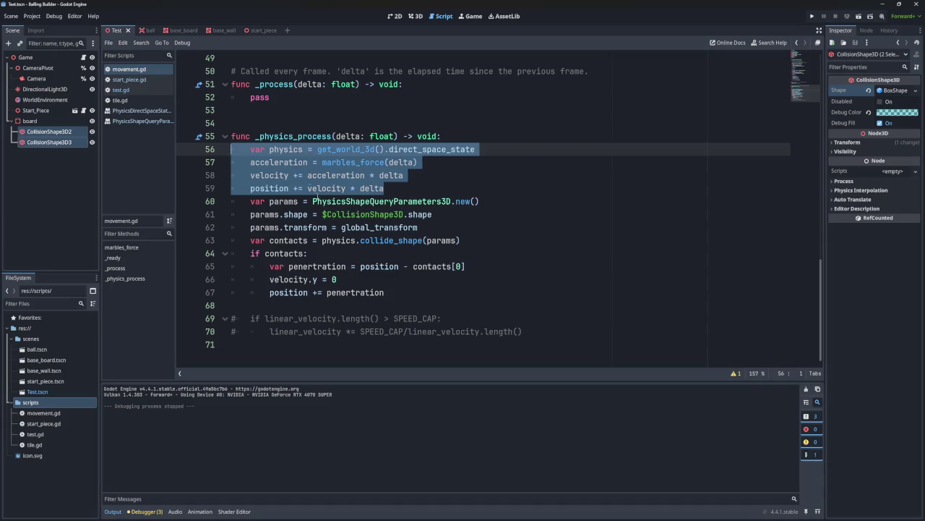
left_click(270, 188)
double_click(271, 188)
triple_click(345, 188)
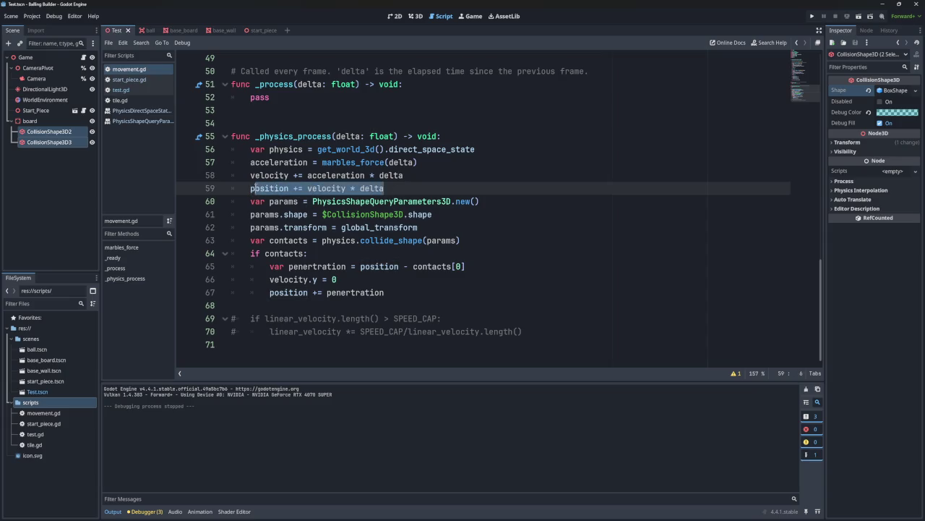
mouse_move(384, 292)
left_mouse_down()
mouse_move(249, 266)
mouse_move(233, 253)
left_mouse_up()
left_click(410, 268)
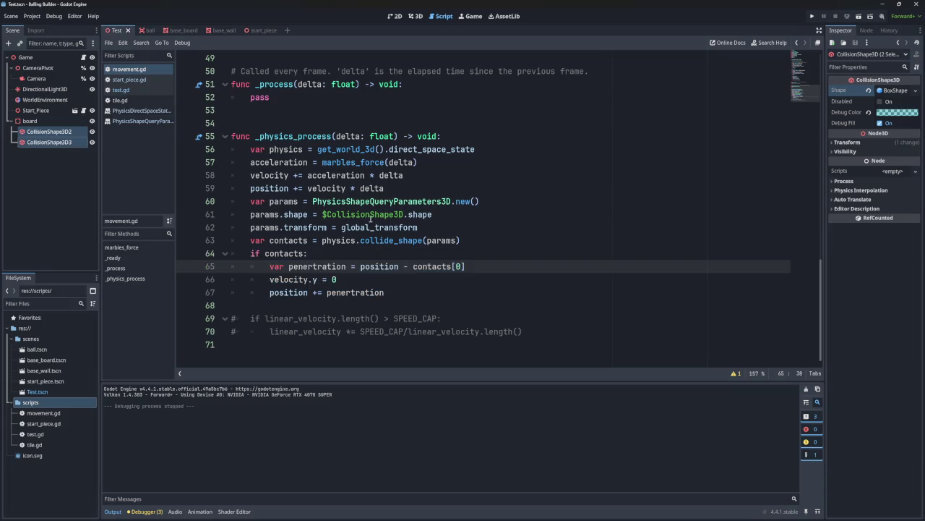
left_click(374, 227)
double_click(376, 227)
left_click_drag(418, 227, 340, 227)
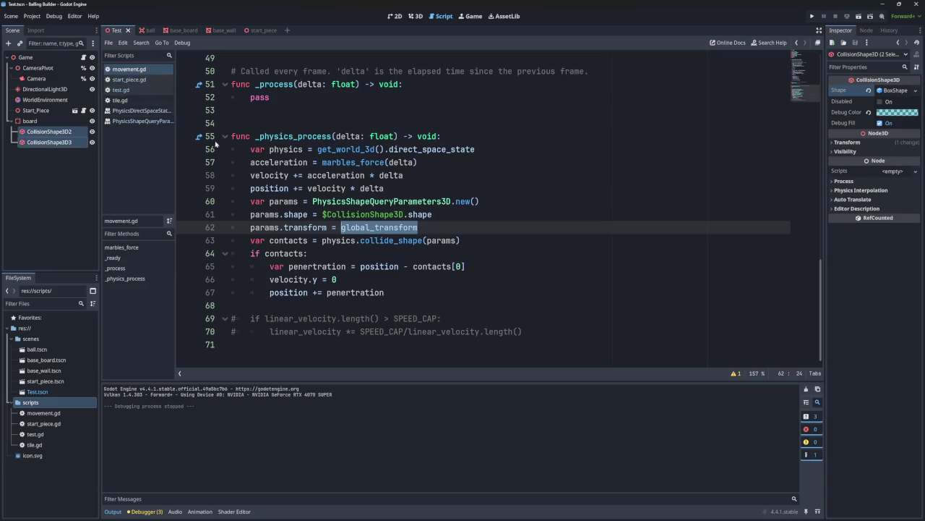
left_click(424, 227)
type(".tran")
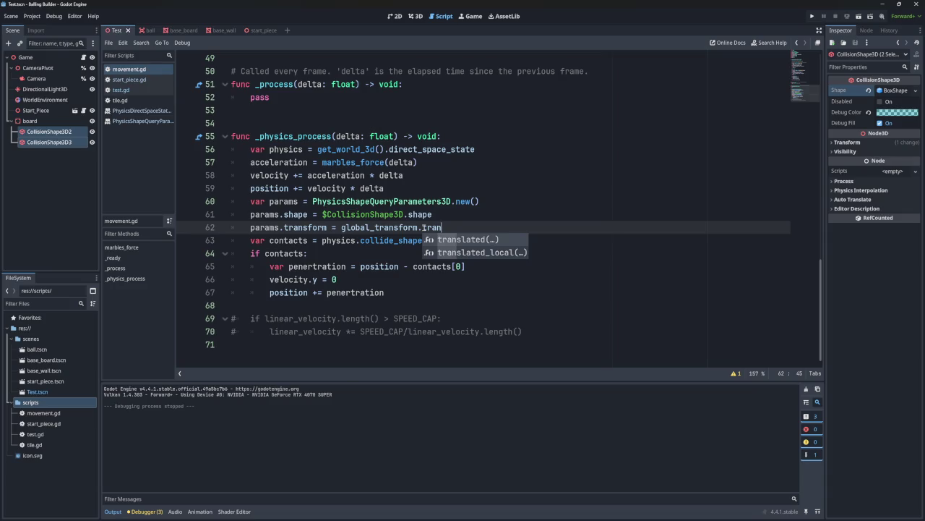
left_click(448, 241)
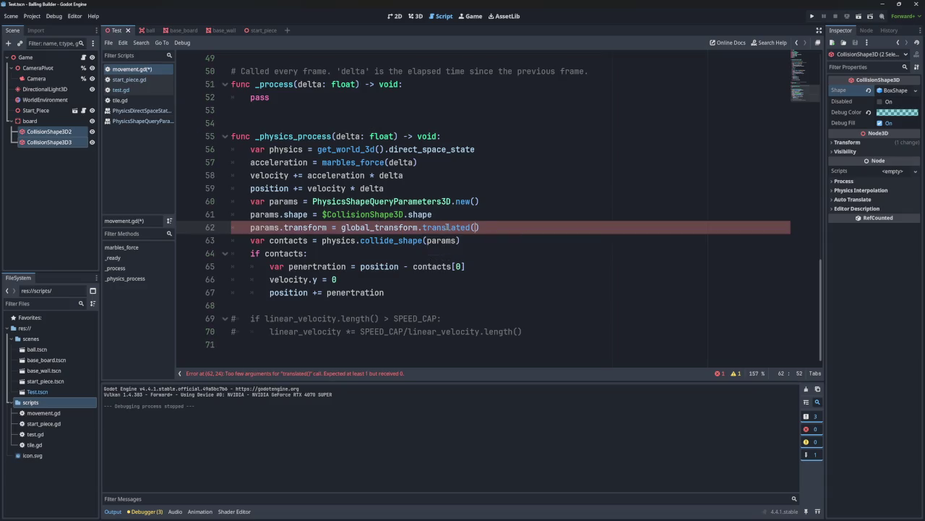
mouse_move(448, 227)
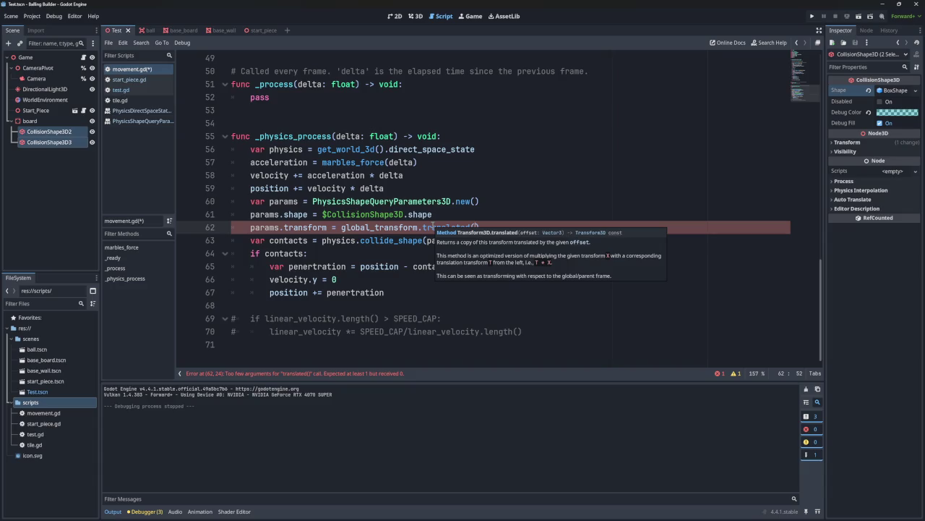
left_click(339, 187)
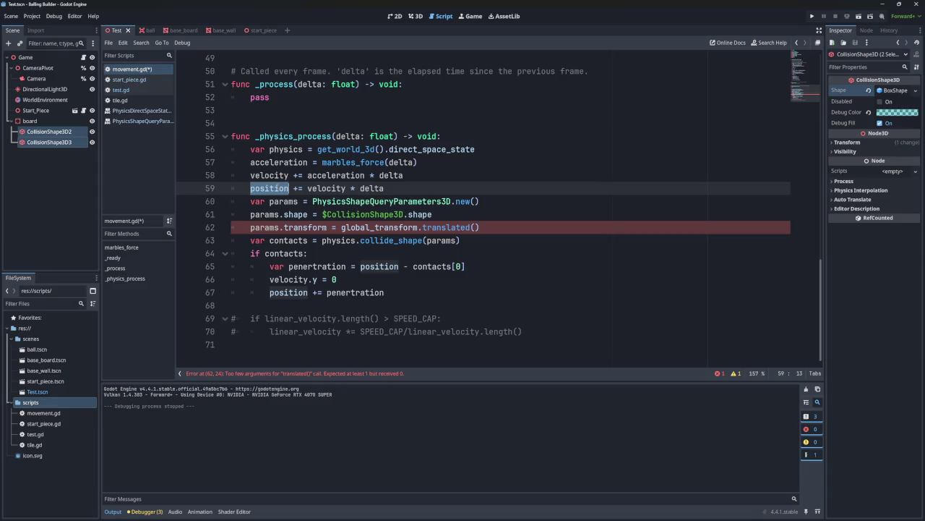
left_click_drag(393, 187, 307, 188)
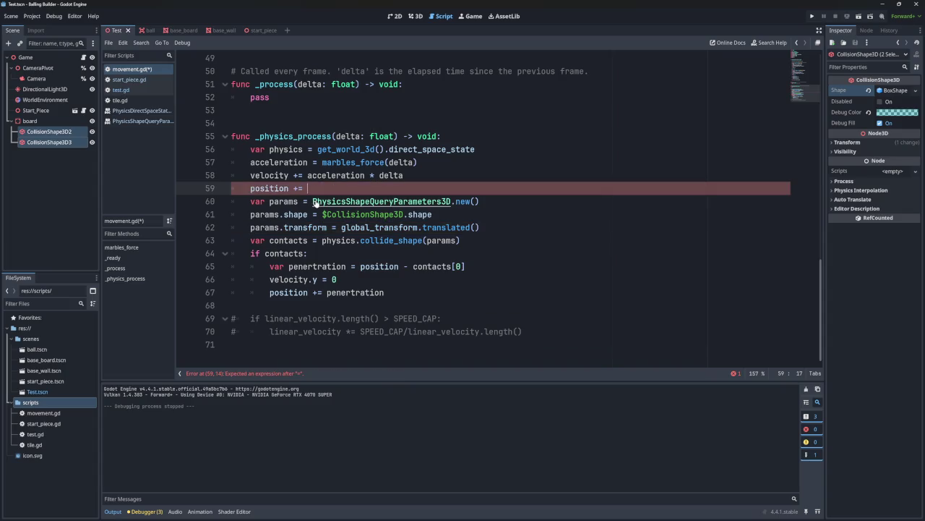
left_click(448, 214)
left_click(474, 227)
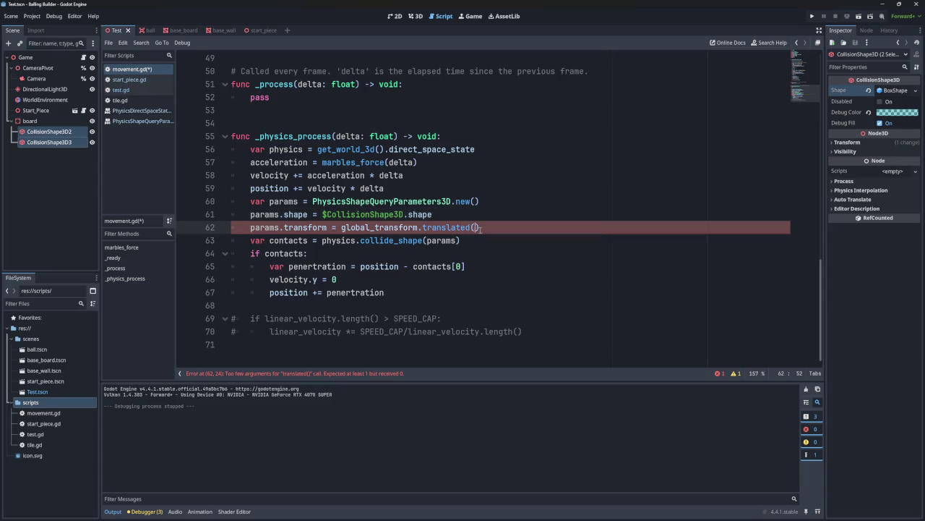
key("ctrl+shift+d")
key("ctrl+z")
type("velocity * delta")
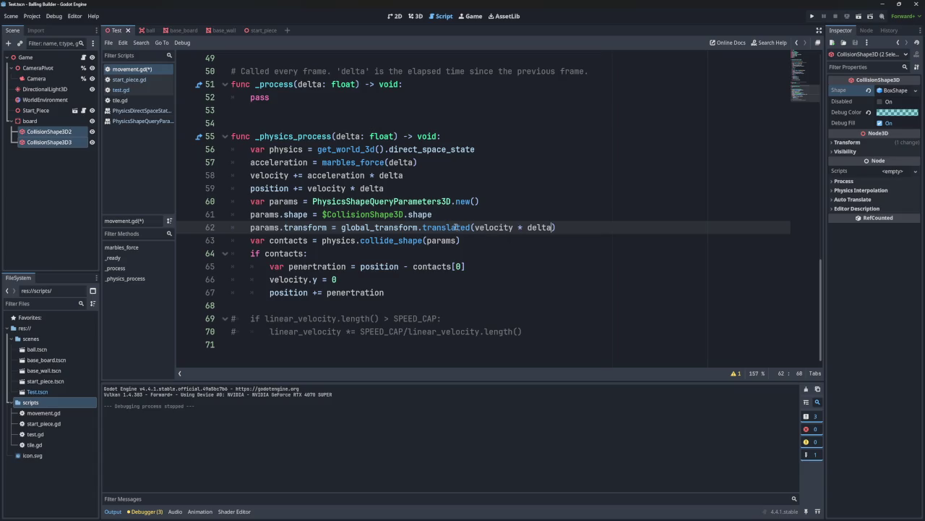
left_click_drag(556, 227, 341, 227)
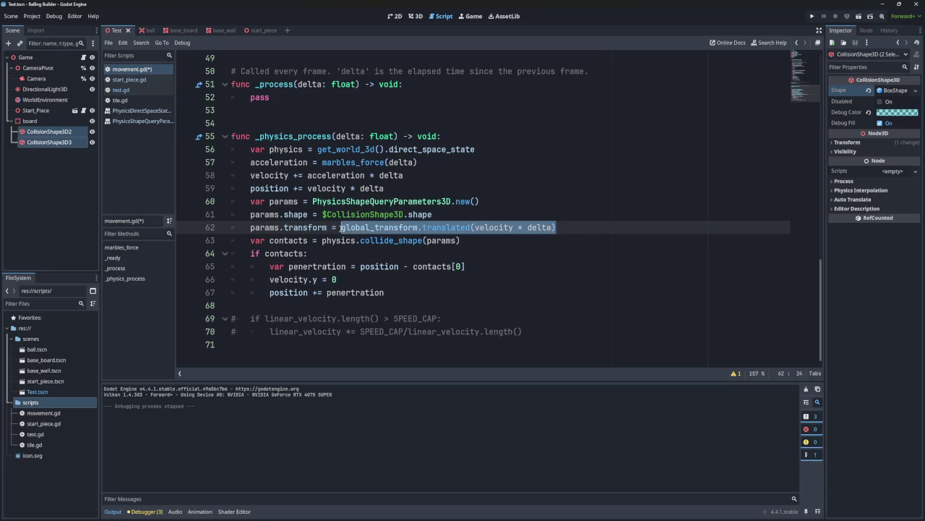
left_click(417, 188)
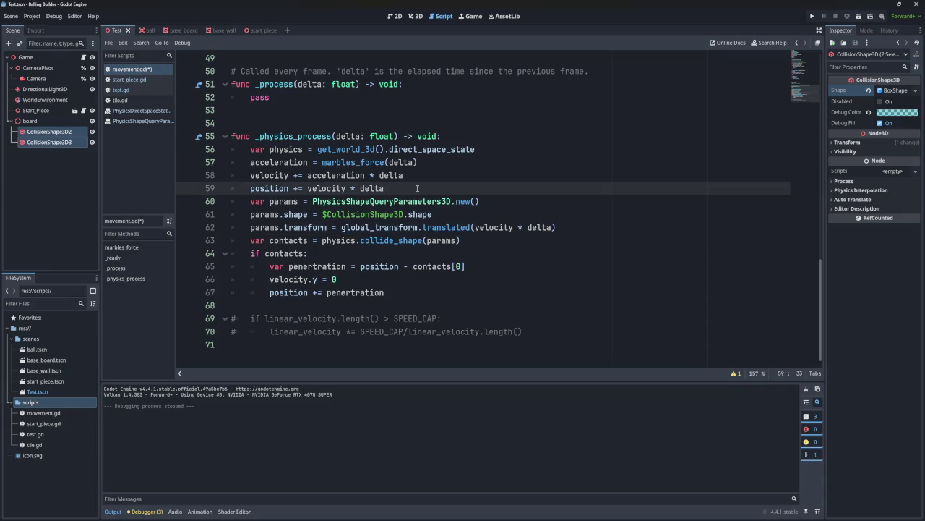
left_click(341, 227)
left_click(389, 188)
left_click(430, 178)
- Declare var new_transform = global_transform.translated(velocity * delta) on line 59
key("Return")
type("nex")
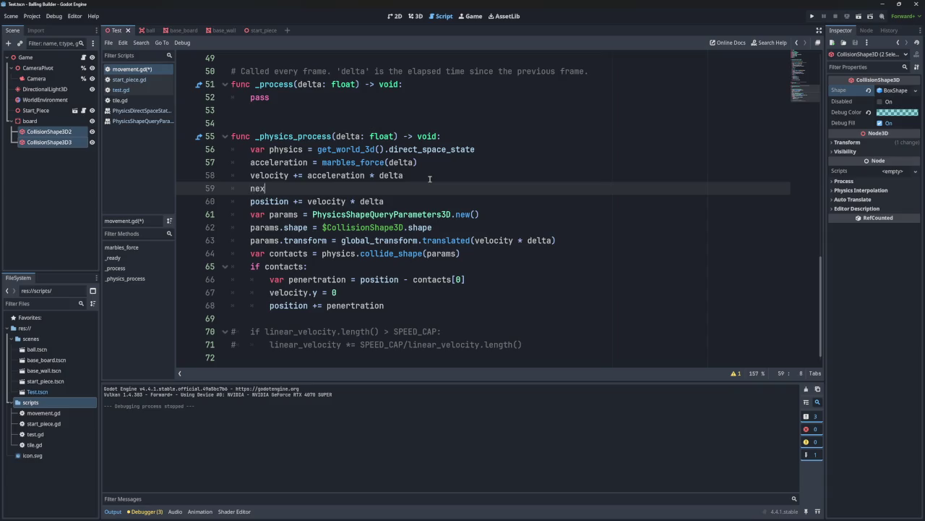
type("t tr")
key("BackSpace")
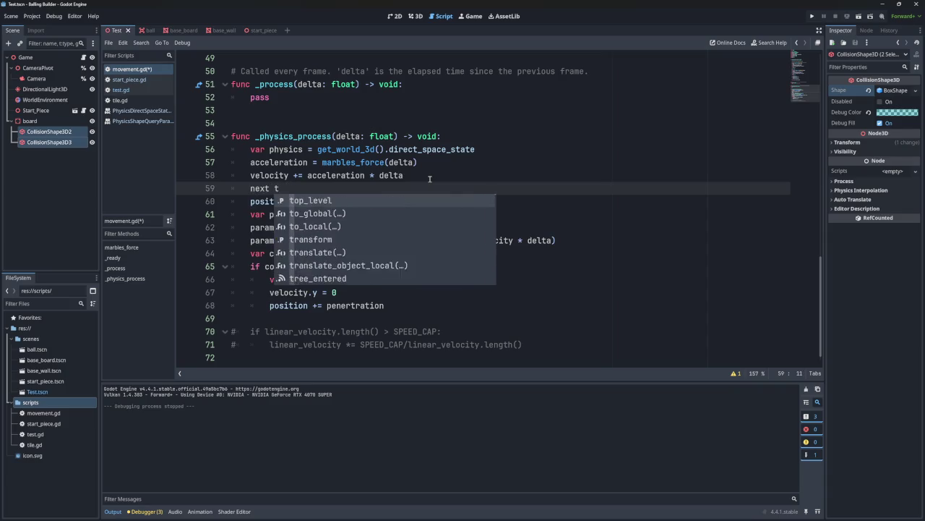
key("BackSpace")
key("BackSpace")
key("BackSpace")
type("var new")
key("BackSpace")
type("_transform =")
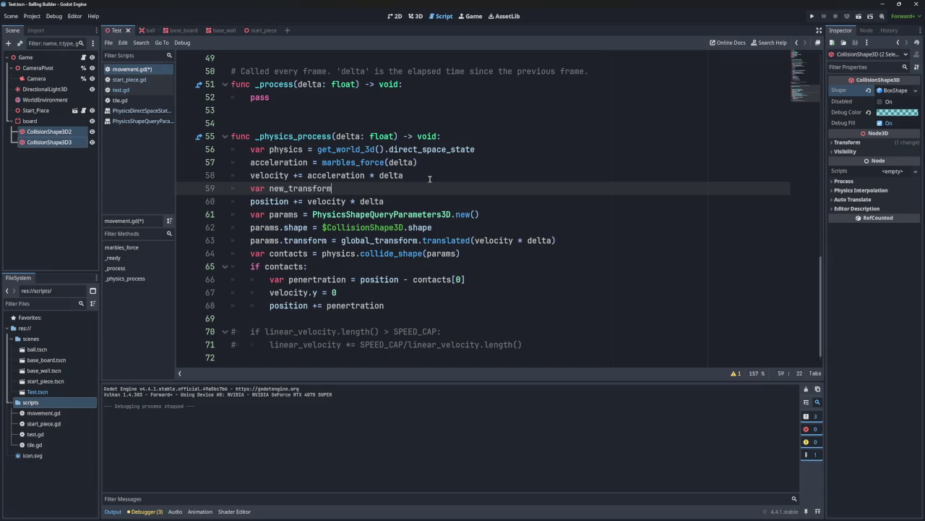
left_click(429, 164)
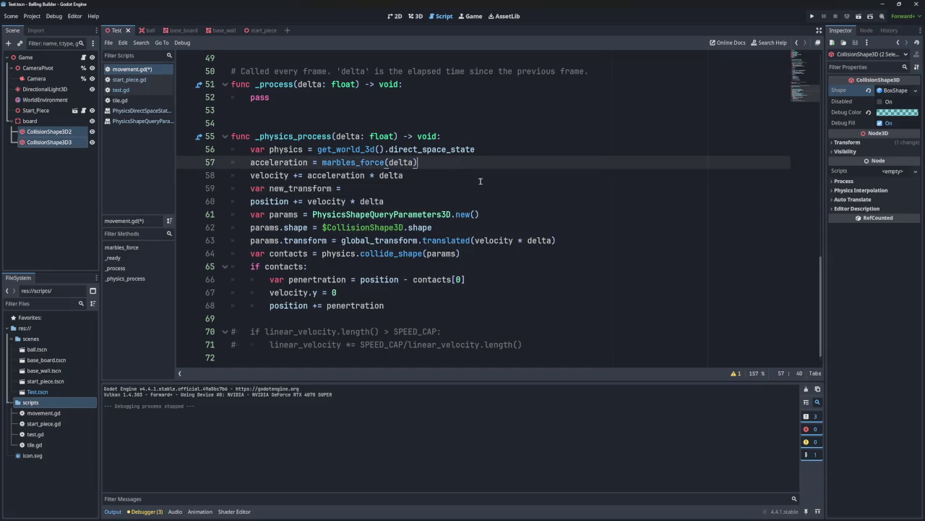
left_click_drag(557, 240, 342, 243)
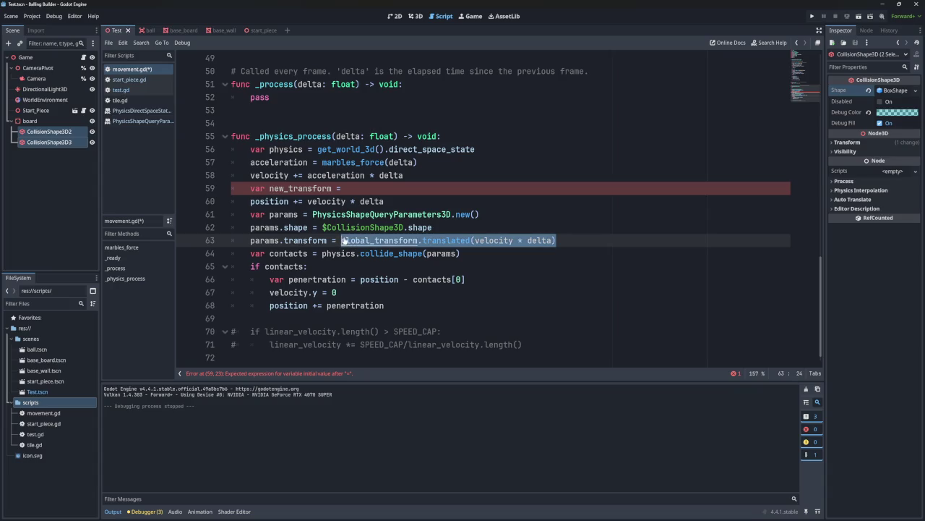
key("ctrl+c")
left_click(360, 188)
key("ctrl+v")
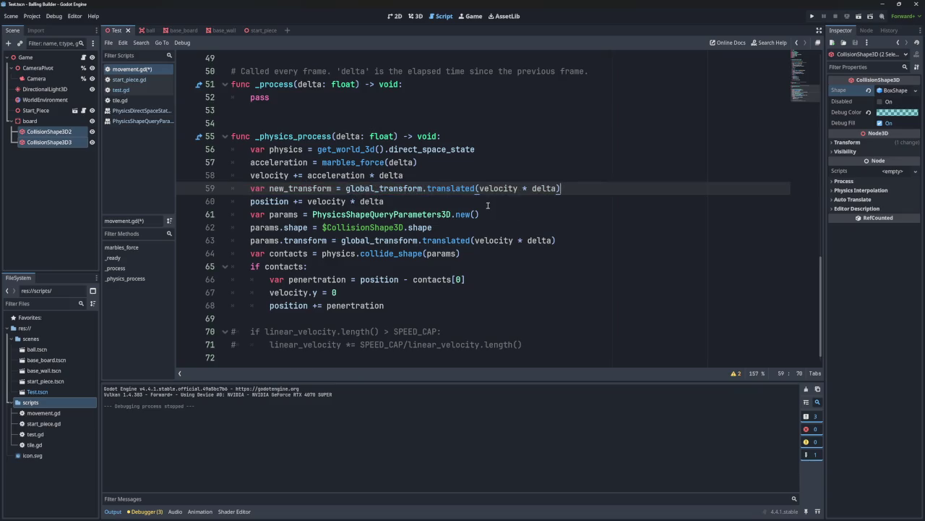
- Set params.transform to new_transform and delete the position += velocity * delta line
double_click(312, 188)
left_click(559, 240)
left_click_drag(559, 240, 341, 240)
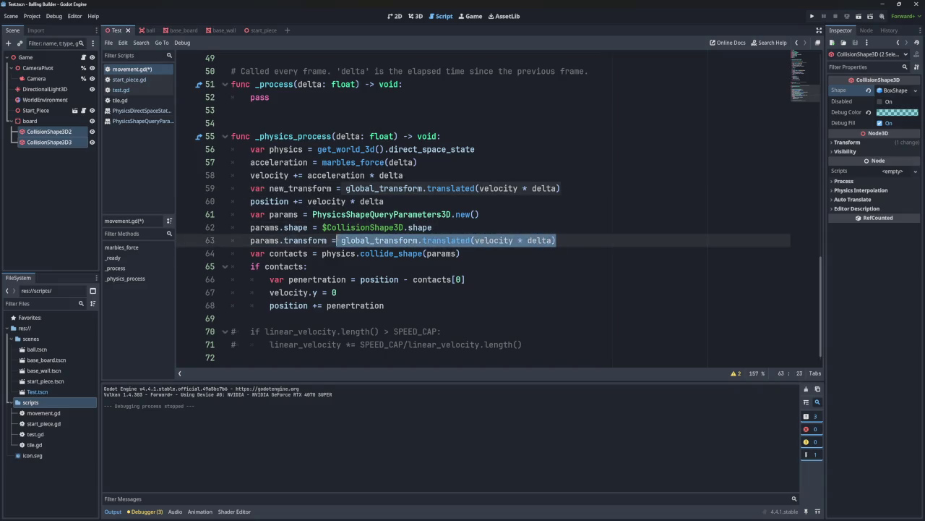
key("ctrl+v")
left_click(447, 202)
left_click(592, 194, "shift")
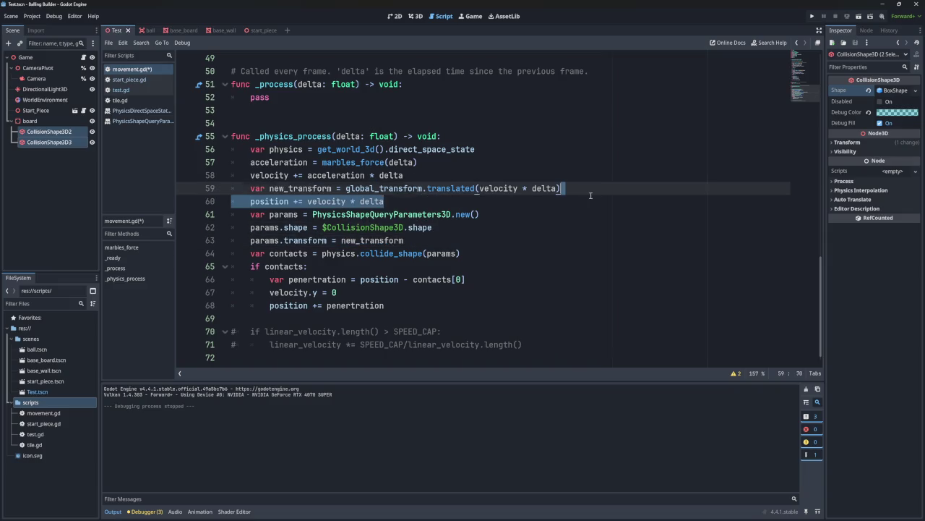
key("BackSpace")
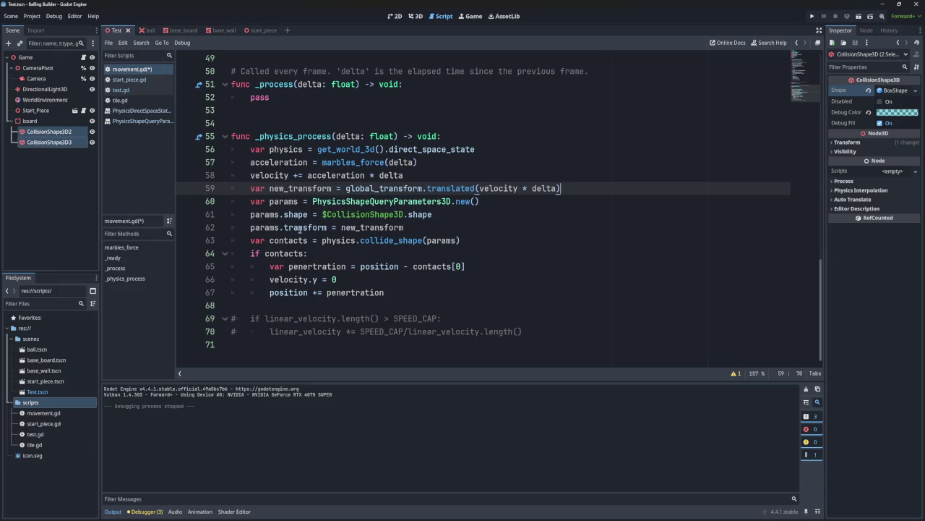
- Replace position with new_transform on lines 65 and 67, writing = new_transform.translated on line 67
double_click(380, 266)
type("new_transform")
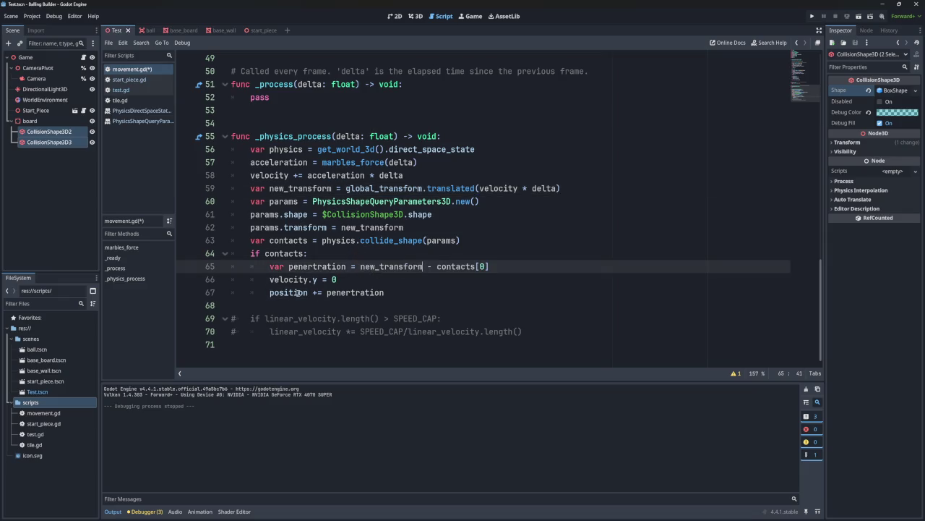
double_click(308, 292)
type("new_transform")
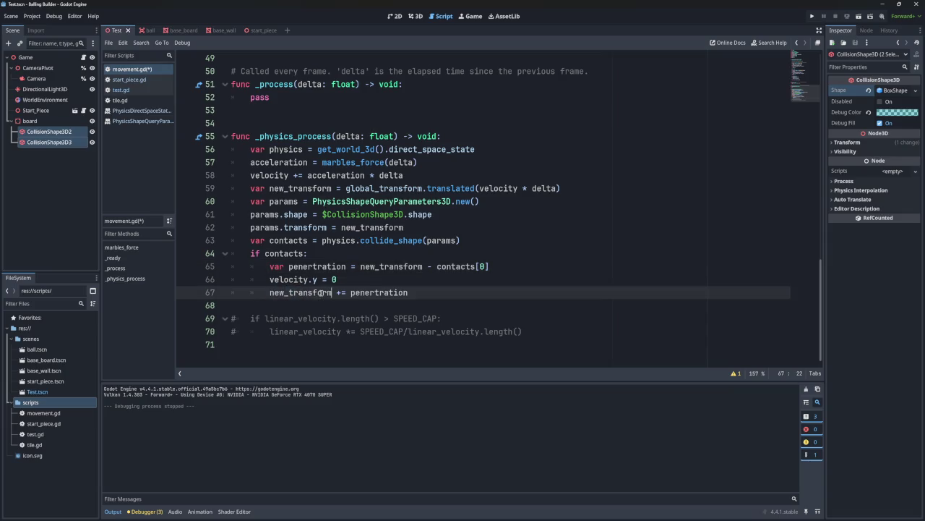
type(".")
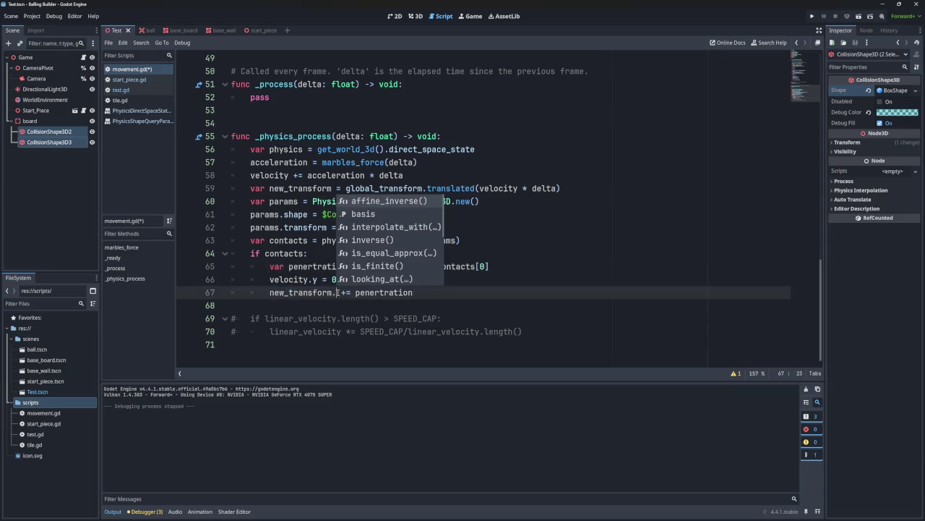
key("BackSpace")
type("= ")
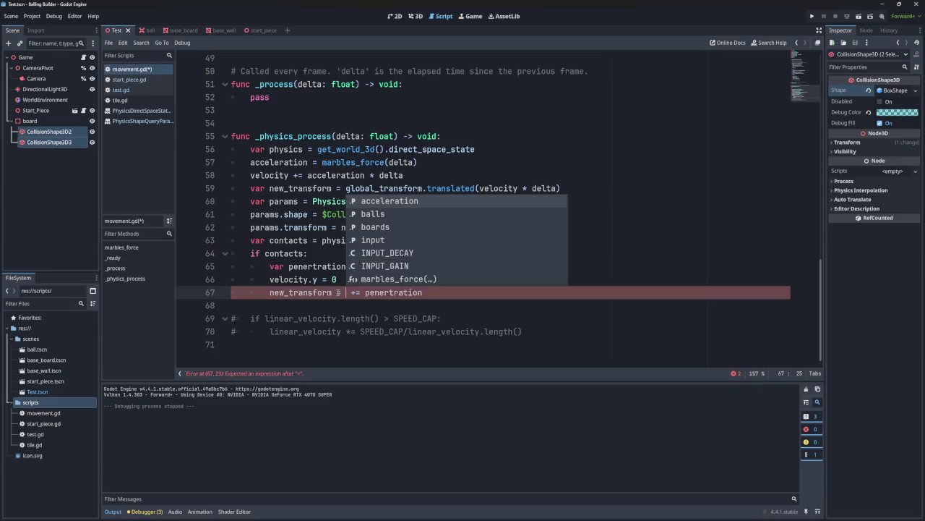
type("new_transform.t")
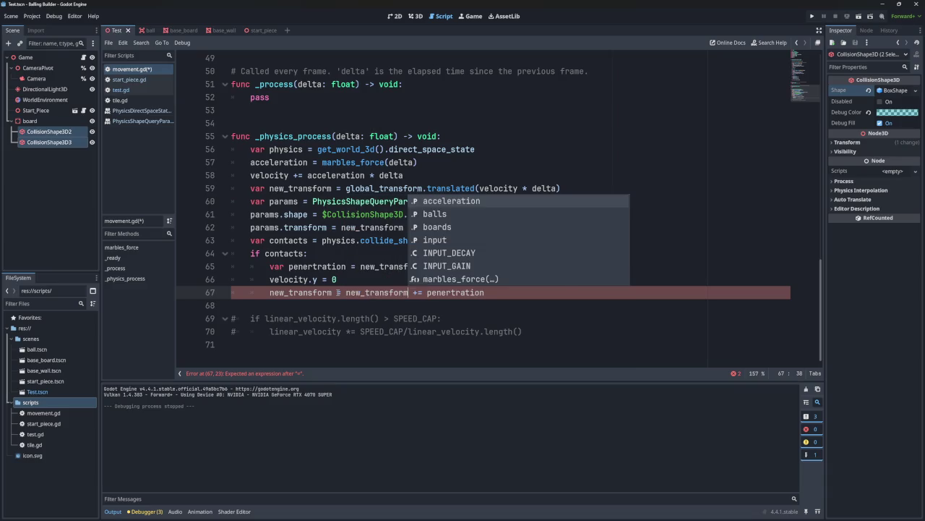
key("Return")
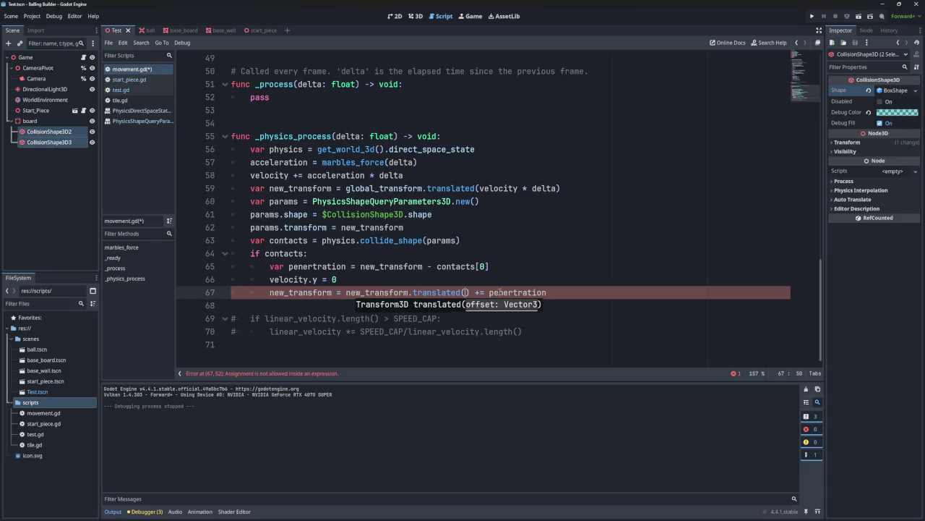
- Move penertration into the translated() call and delete the leftover += and duplicate line
left_click_drag(547, 293, 488, 296)
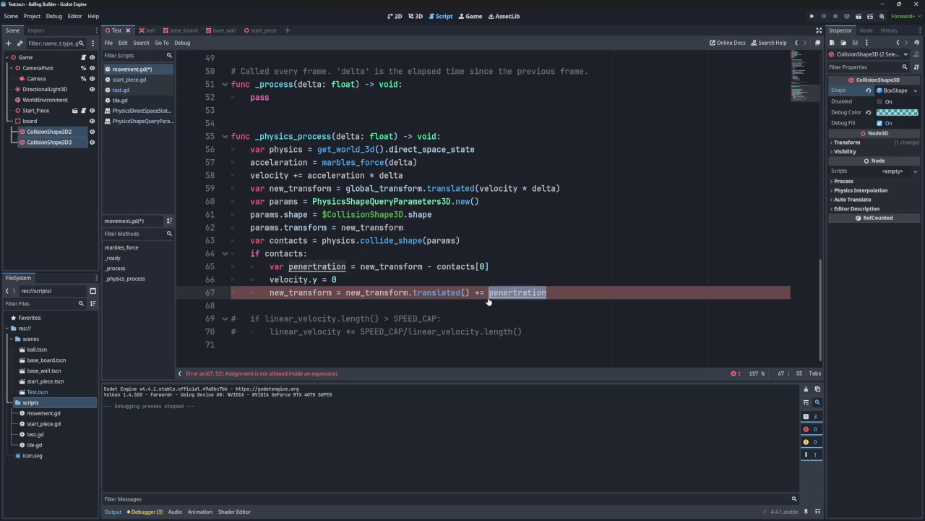
key("BackSpace")
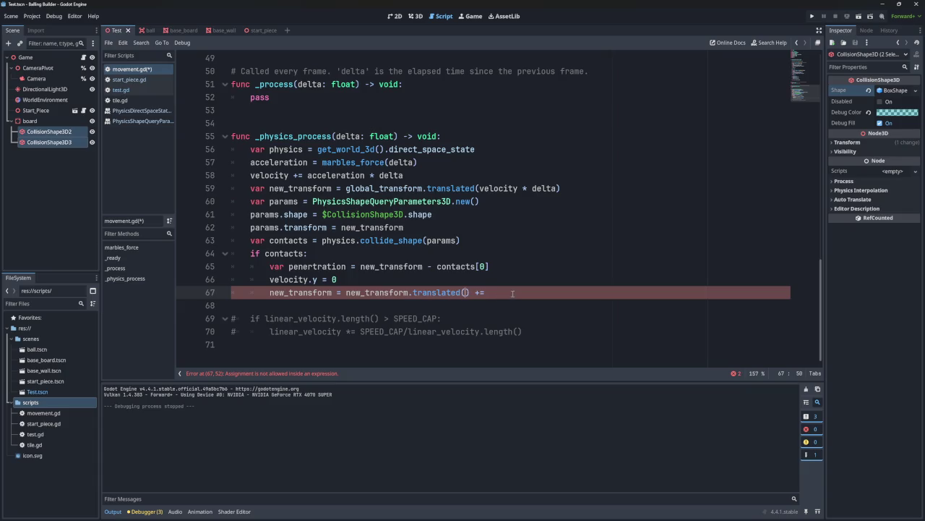
key("ctrl+shift+d")
key("Up")
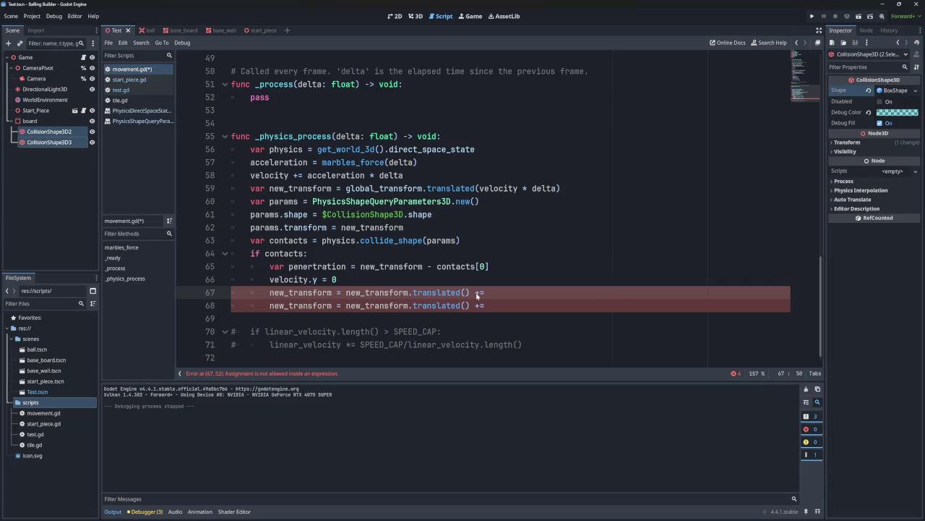
key("super+v")
left_click(489, 393)
left_click_drag(488, 306, 536, 296)
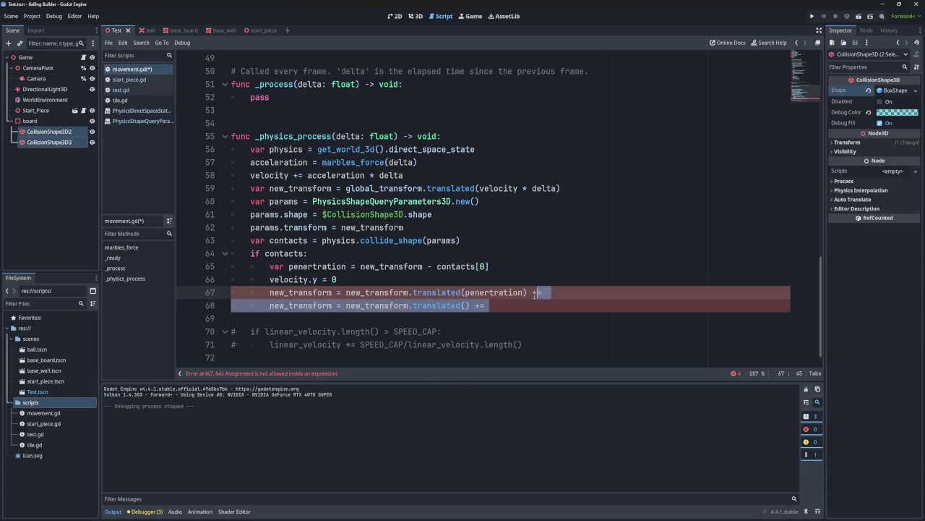
key("BackSpace")
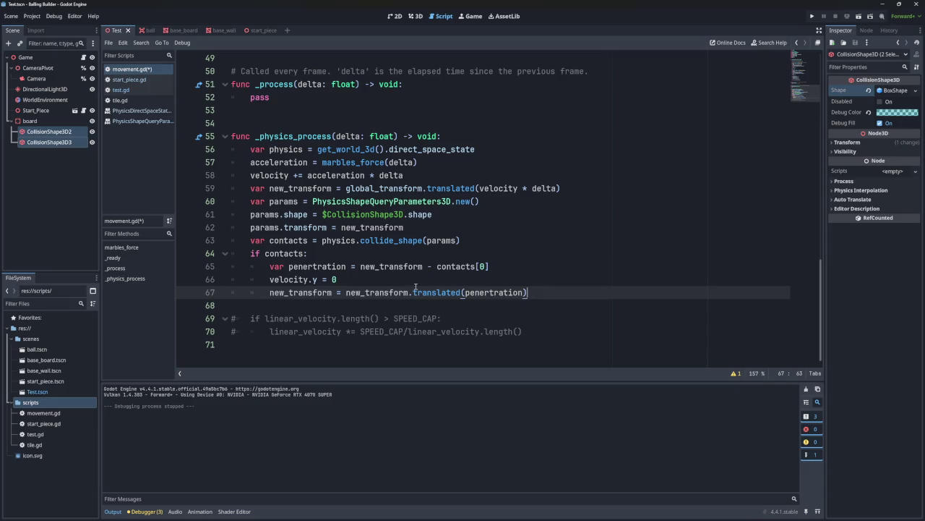
- Add the line transform = new_transform after the collision block and run the game
key("Return")
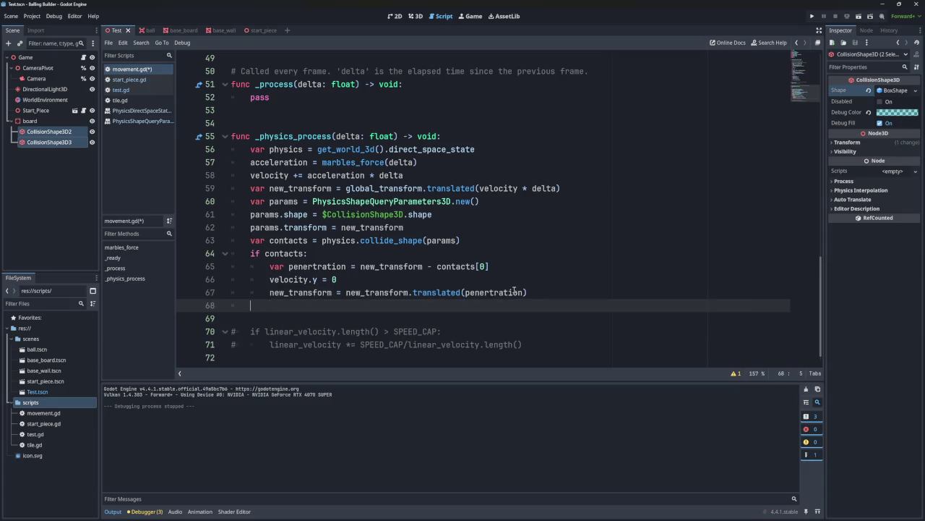
type("position")
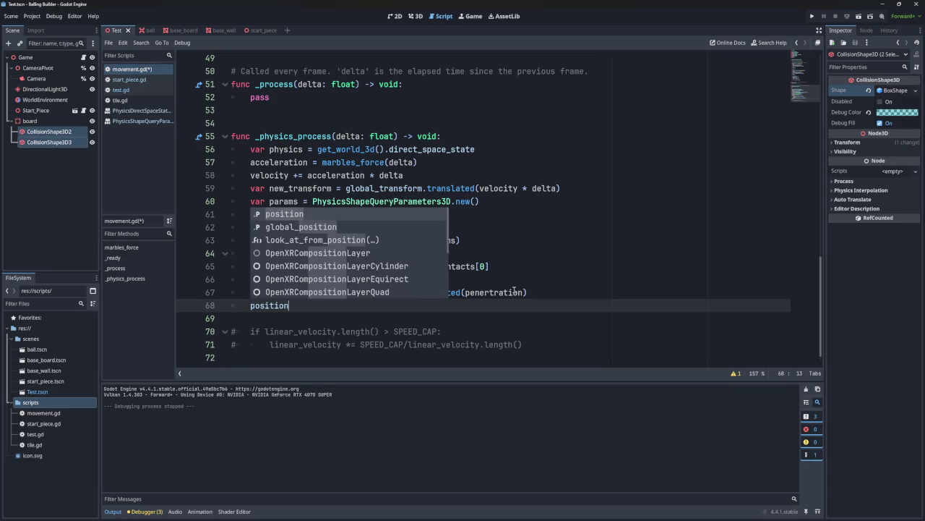
key("BackSpace")
key("BackSpace")
key("BackSpace")
type("transofor")
key("BackSpace")
key("BackSpace")
key("BackSpace")
type("fo")
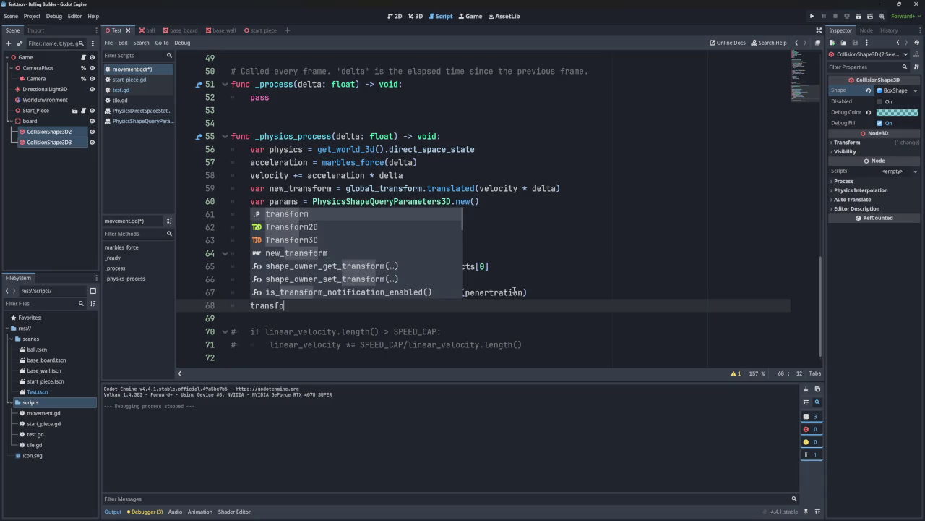
type("rm = ")
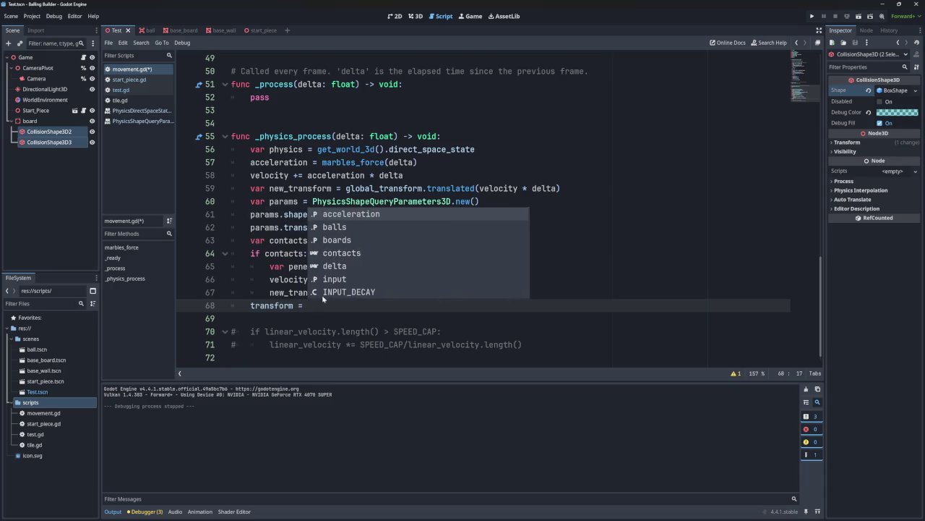
type("new_transform")
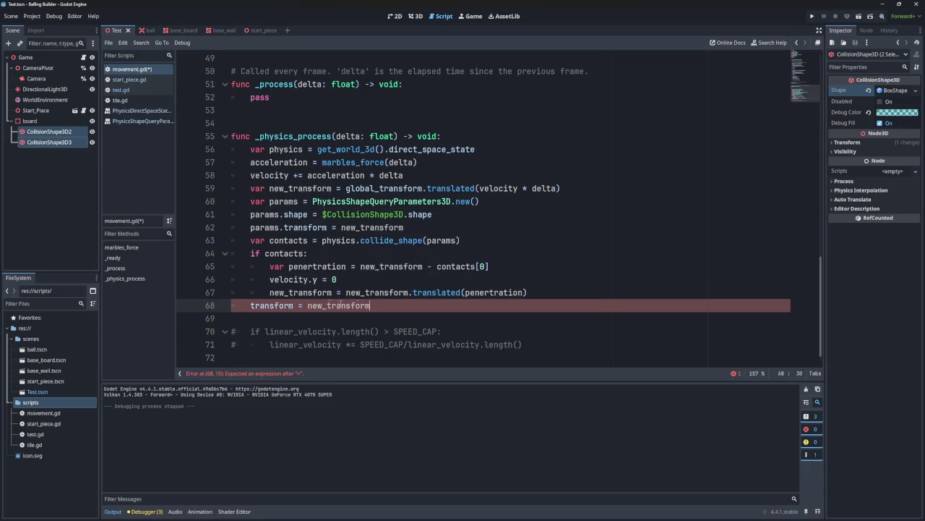
left_click(812, 16)
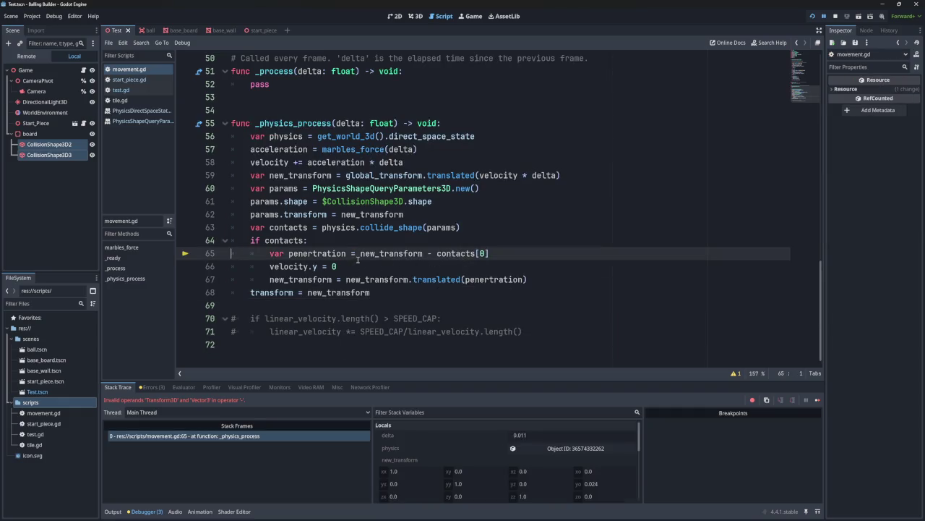
- On line 65, replace new_transform with 'position +' and rerun the game with F5
double_click(401, 253)
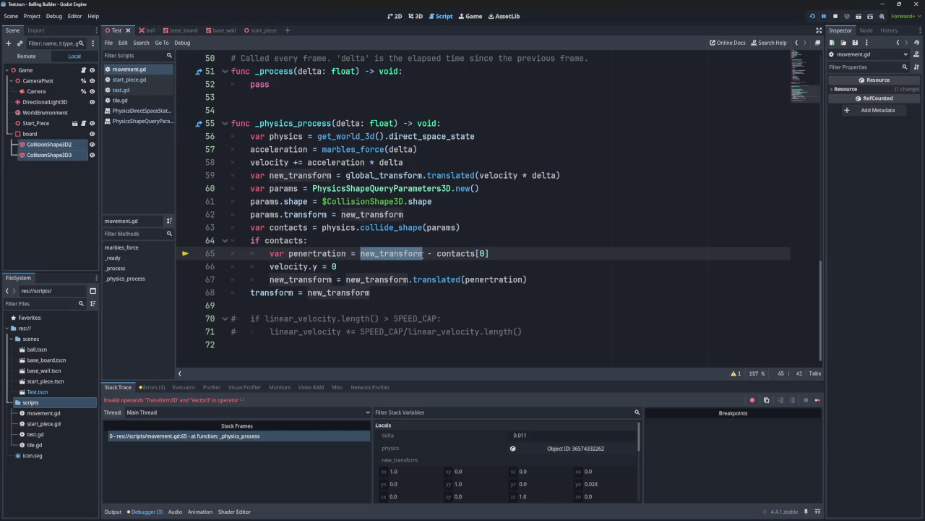
left_click(425, 253)
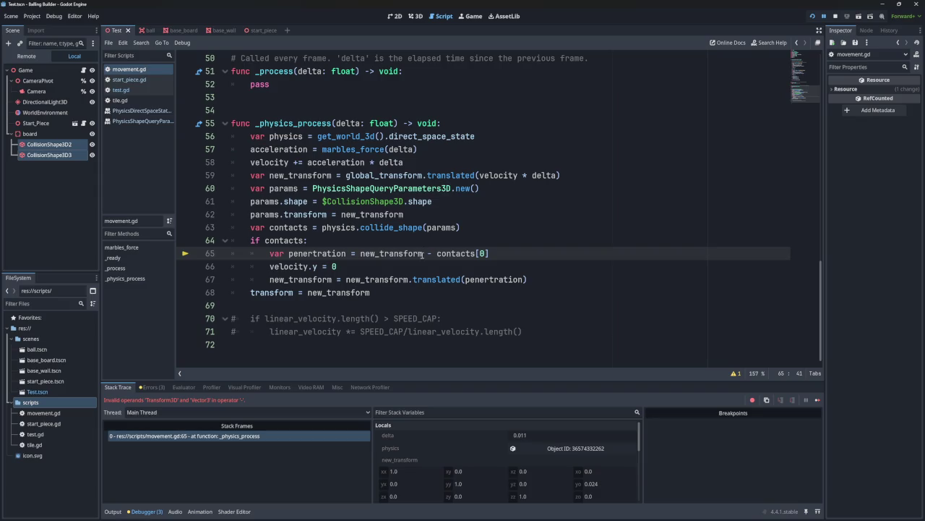
type(".po")
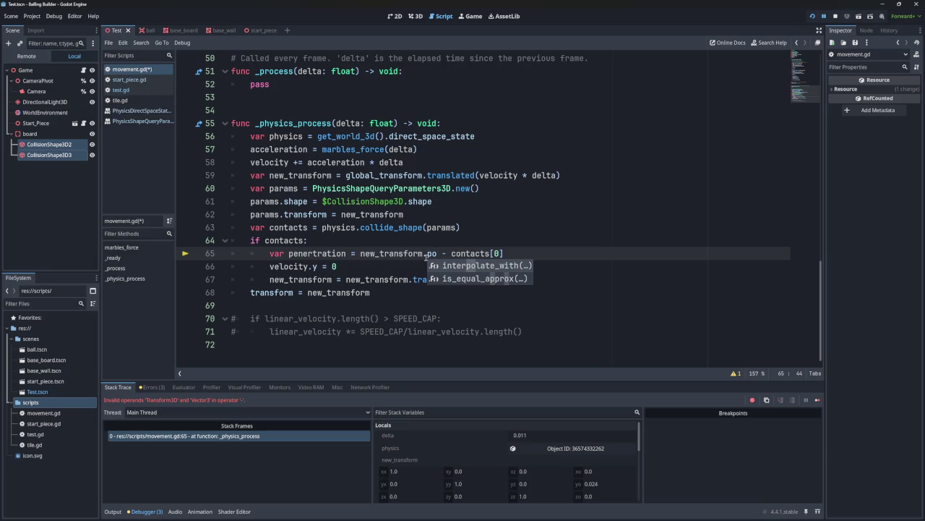
key("BackSpace")
key("BackSpace")
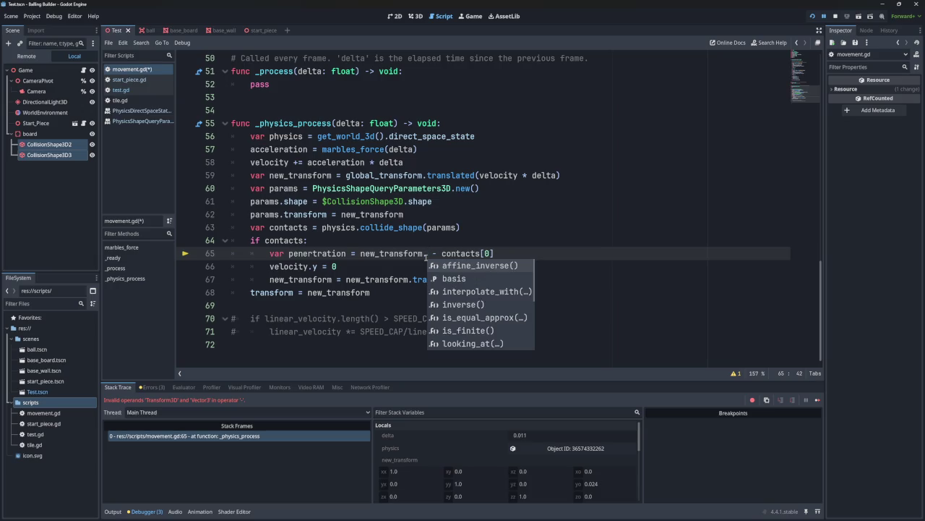
type("posi")
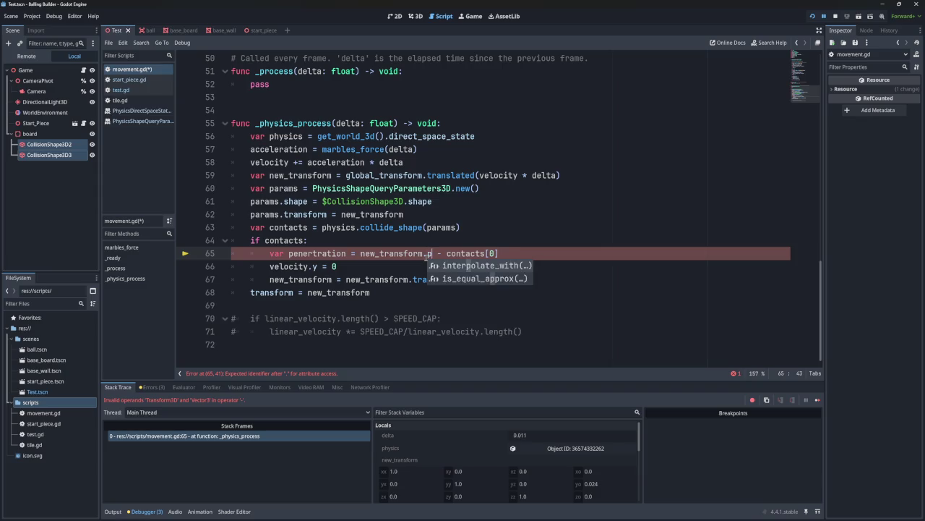
key("BackSpace")
key("BackSpace")
key("BackSpace")
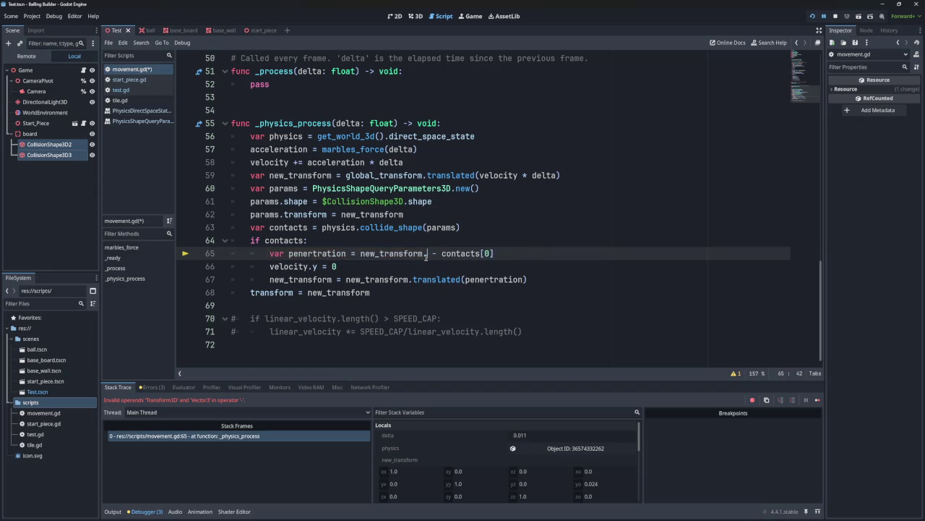
double_click(378, 251)
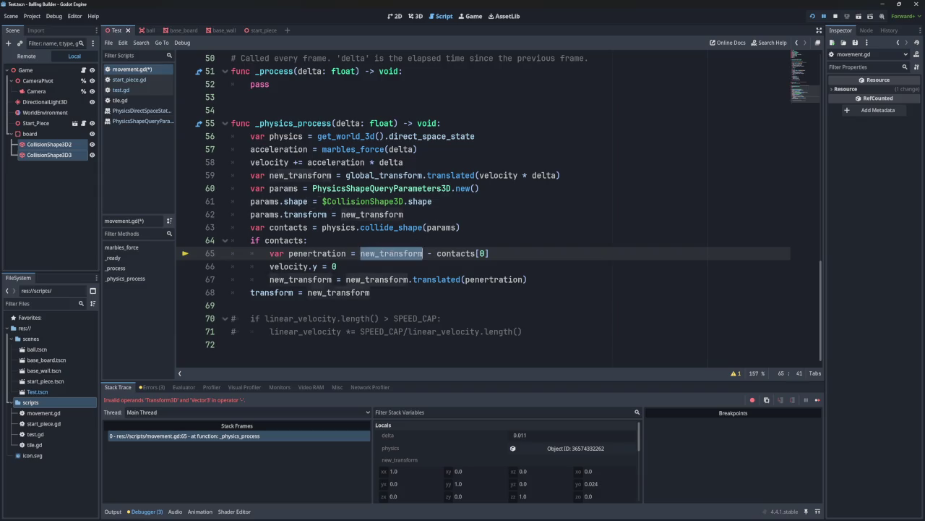
type("positio")
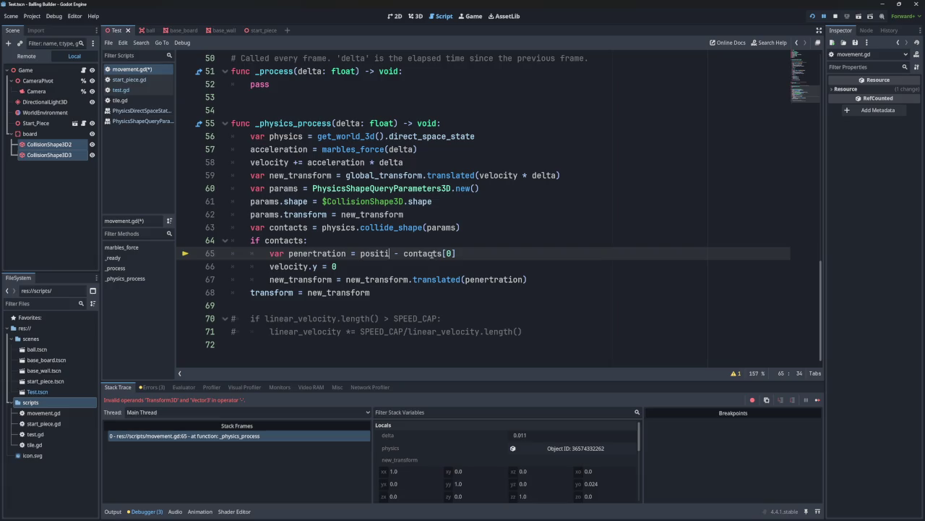
type("n ")
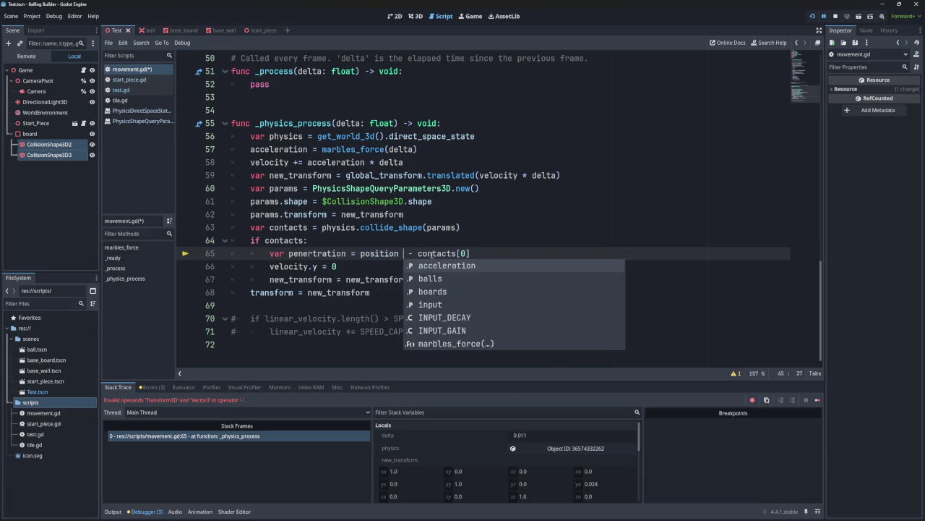
type("+")
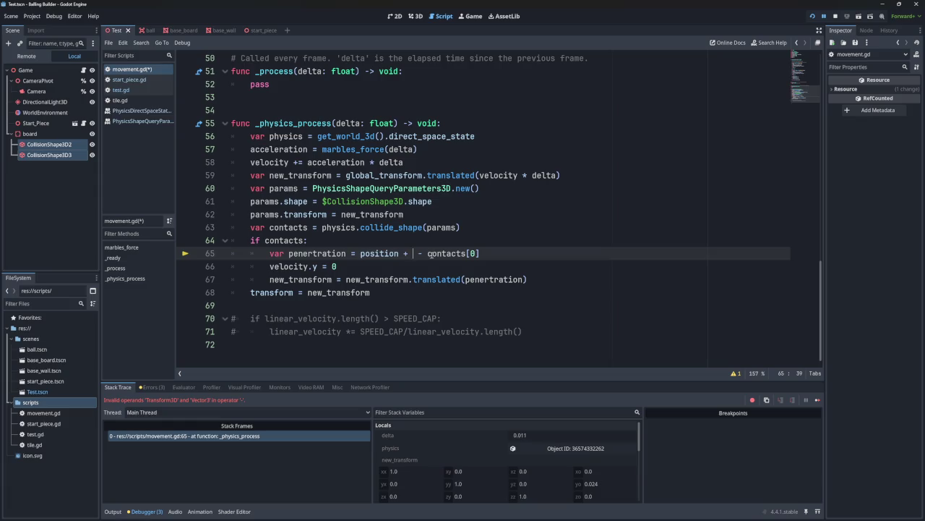
key("F5")
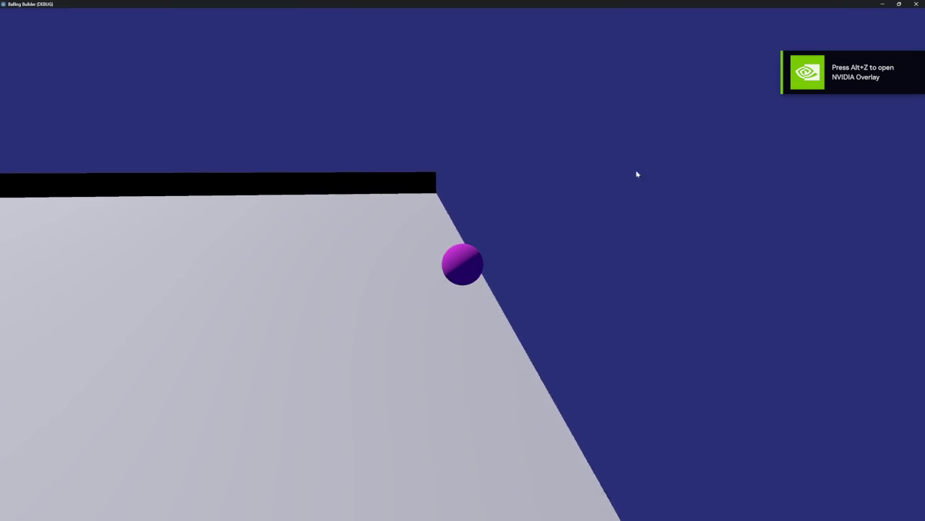
- Close the game window and select the velocity.y = 0 statement on line 66
left_click(916, 3)
mouse_move(337, 266)
left_mouse_down()
mouse_move(259, 266)
mouse_move(269, 266)
left_mouse_up()
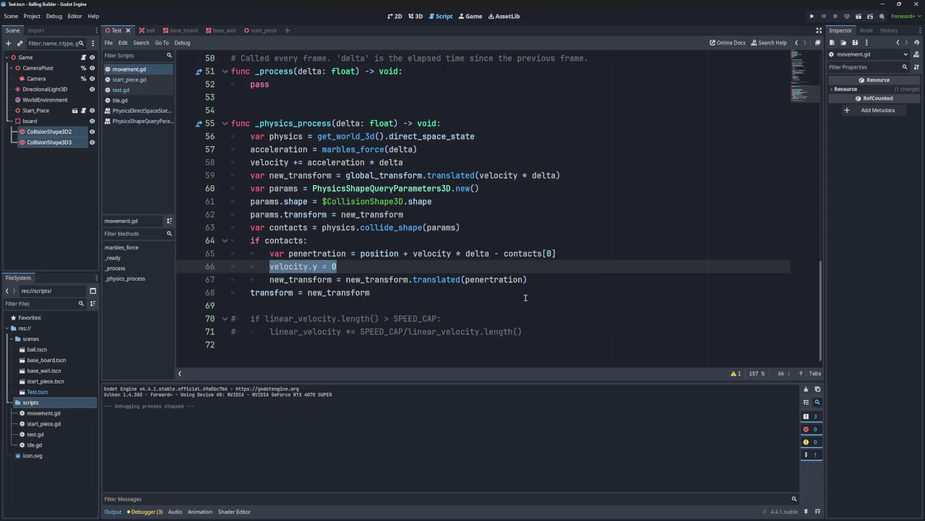
left_click(425, 271)
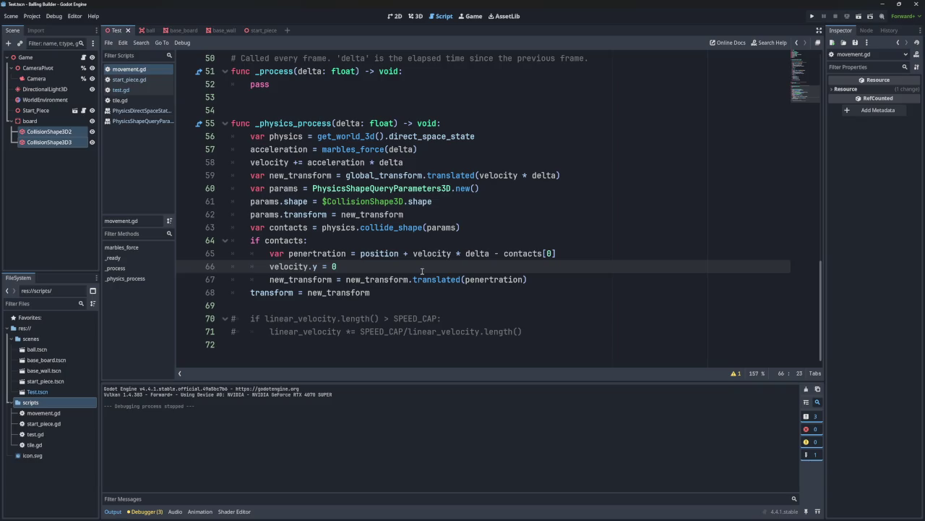
type("c ")
type("zz")
- Undo the new_transform edits back to position += velocity * delta
key("ctrl+z")
key("ctrl+z")
key("ctrl+z")
key("BackSpace")
key("BackSpace")
key("BackSpace")
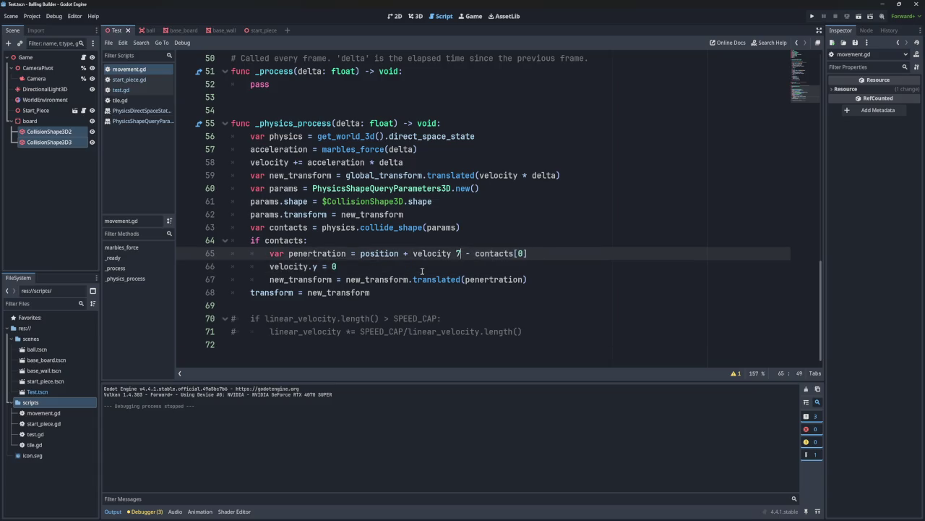
type("cel")
key("ctrl+z")
key("ctrl+z")
key("ctrl+z")
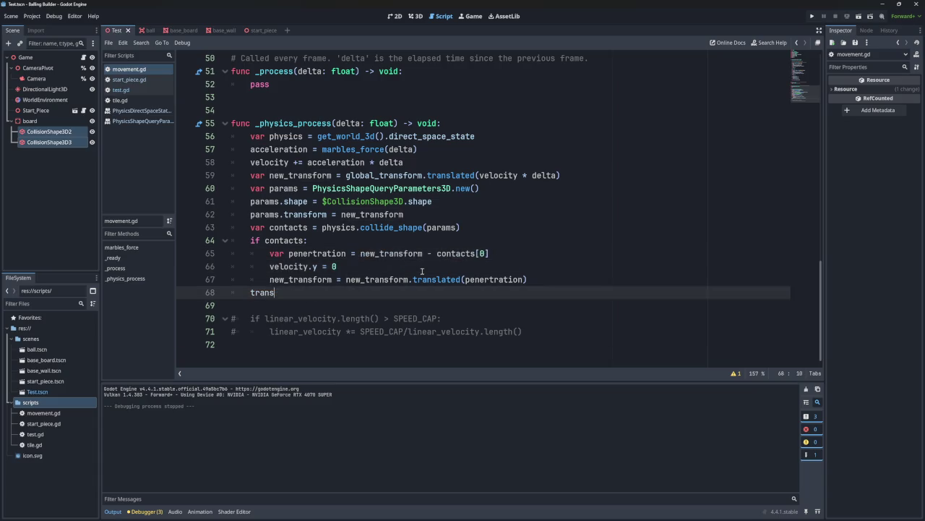
key("ctrl+z")
key("ctrl+z")
key("ctrl+z")
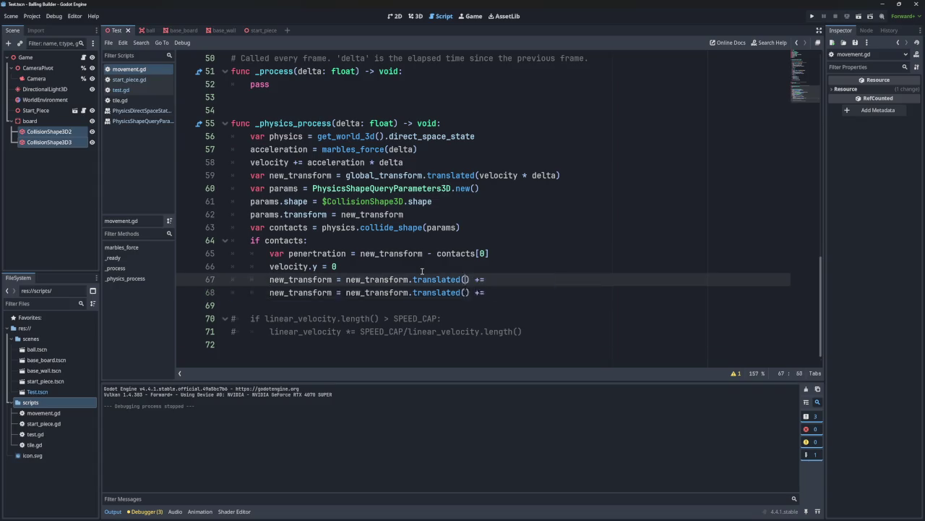
key("ctrl+z")
key("ctrl+z")
key("ctrl+z")
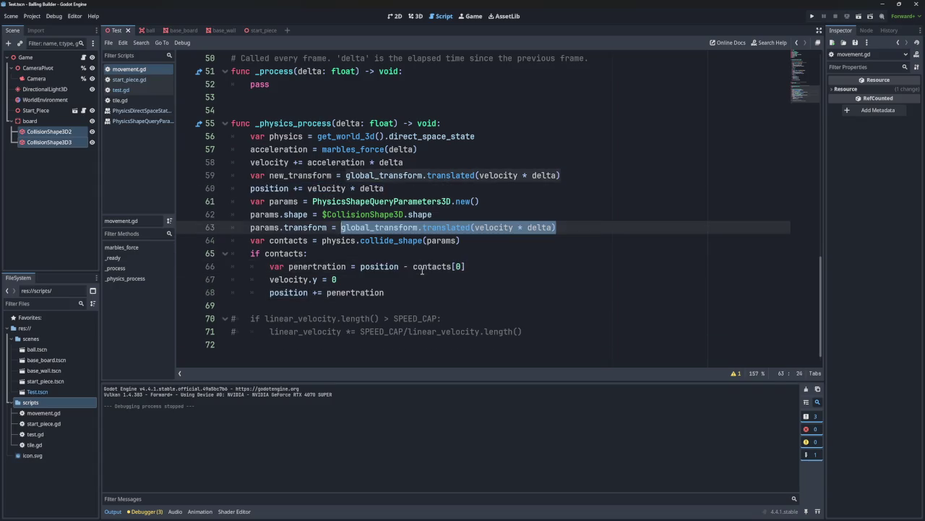
key("ctrl+z")
key("ctrl+z")
key("ctrl+z")
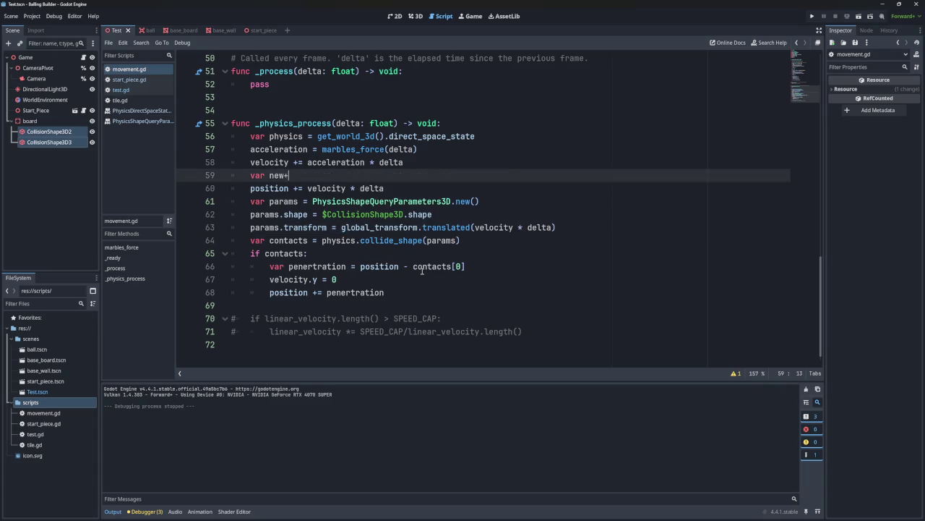
key("ctrl+z")
key("ctrl+z")
key("ctrl+z")
key("ctrl+z")
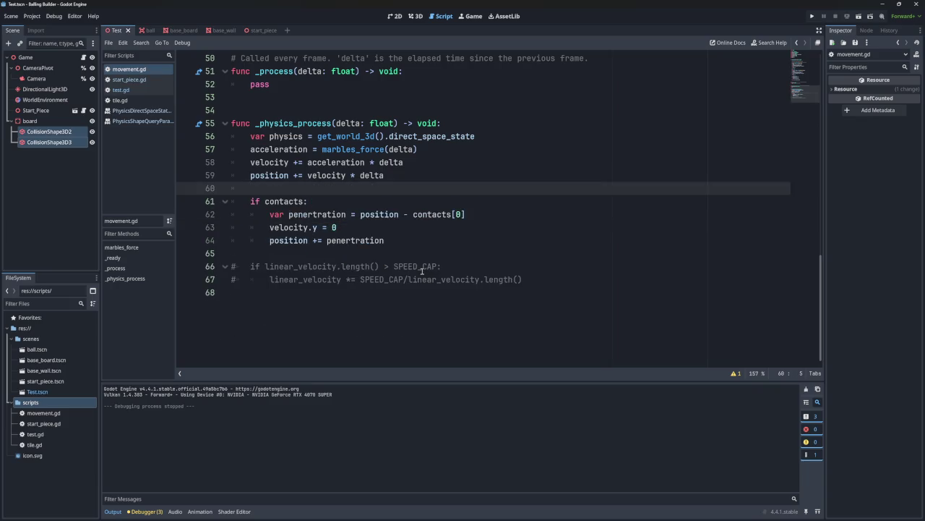
- Redo the params and contacts query lines, then select lines 59 to 67
key("ctrl+y")
key("ctrl+y")
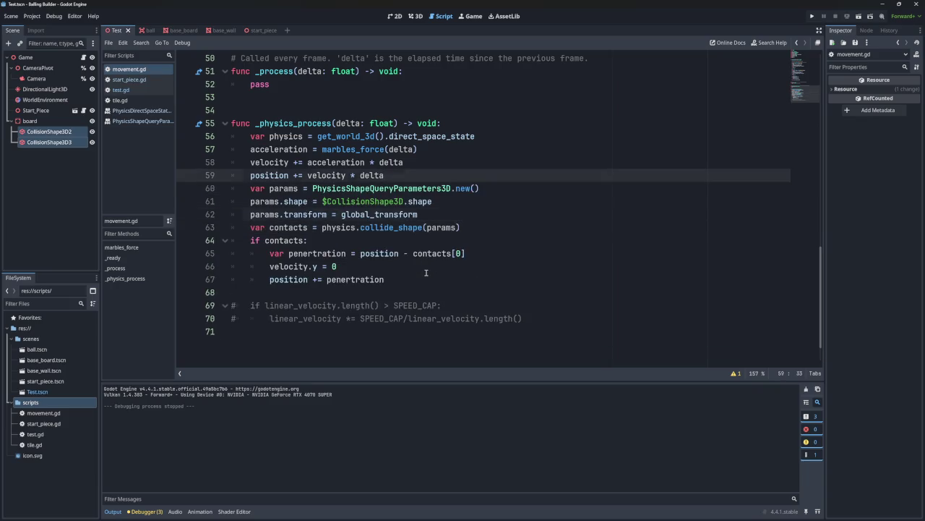
key("ctrl+y")
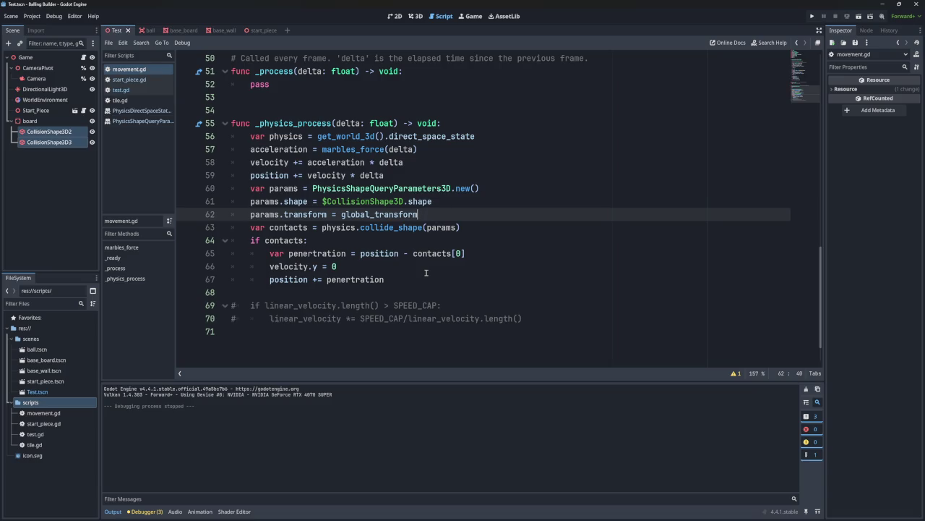
key("ctrl+y")
mouse_move(426, 279)
left_mouse_down()
mouse_move(212, 175)
mouse_move(201, 145)
left_mouse_up()
left_click(403, 201)
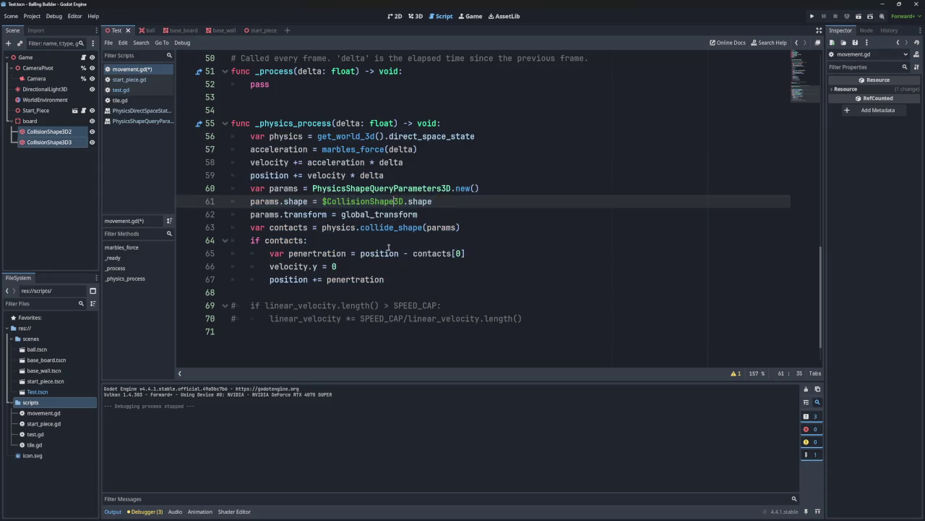
left_click_drag(359, 253, 467, 254)
key("End")
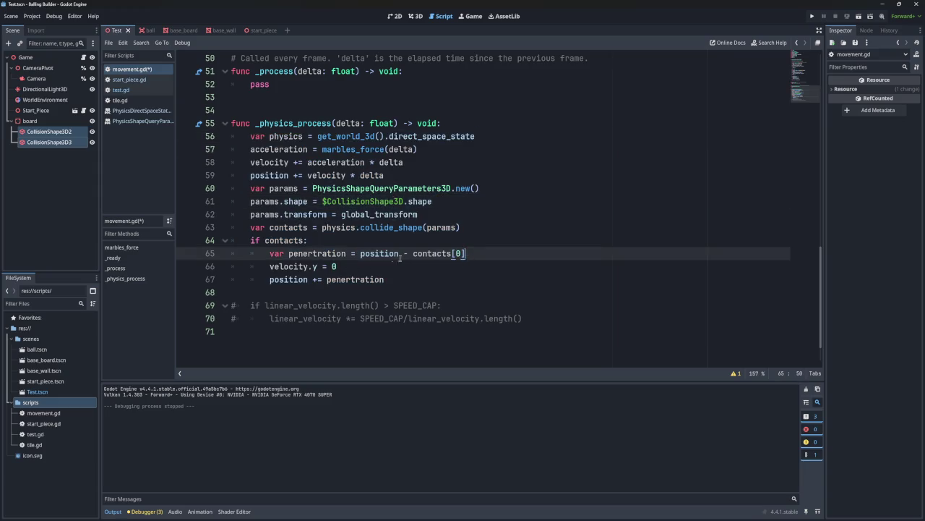
key("Home")
key("shift+End")
key("End")
double_click(285, 240)
key("End")
key("Left")
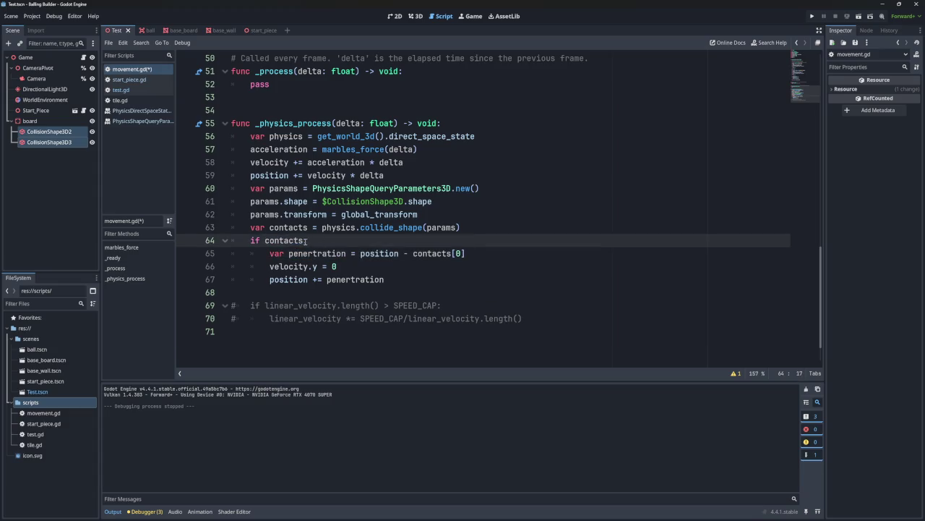
key("ctrl+shift+Left")
mouse_move(322, 227)
left_mouse_down()
mouse_move(475, 227)
mouse_move(324, 227)
left_mouse_up()
key("shift+Left")
mouse_move(385, 279)
left_mouse_down()
mouse_move(270, 266)
mouse_move(270, 254)
left_mouse_up()
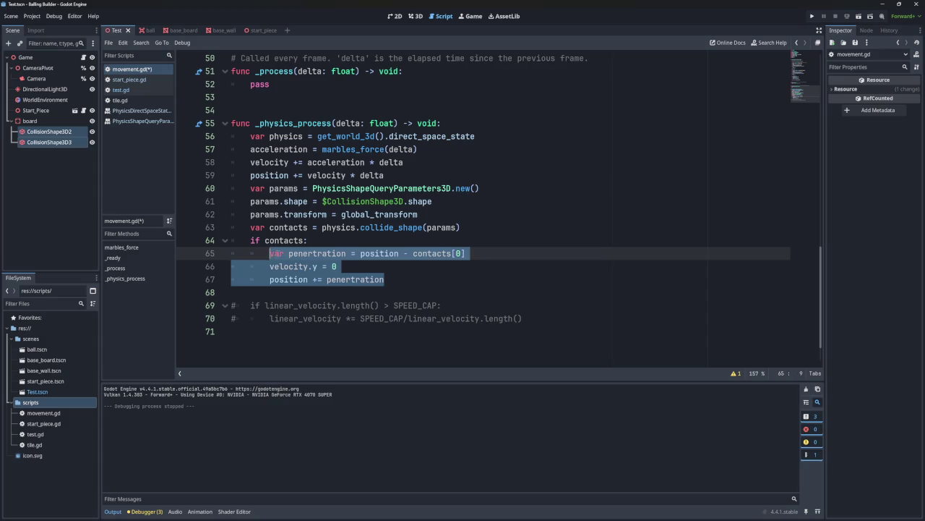
left_click(342, 266)
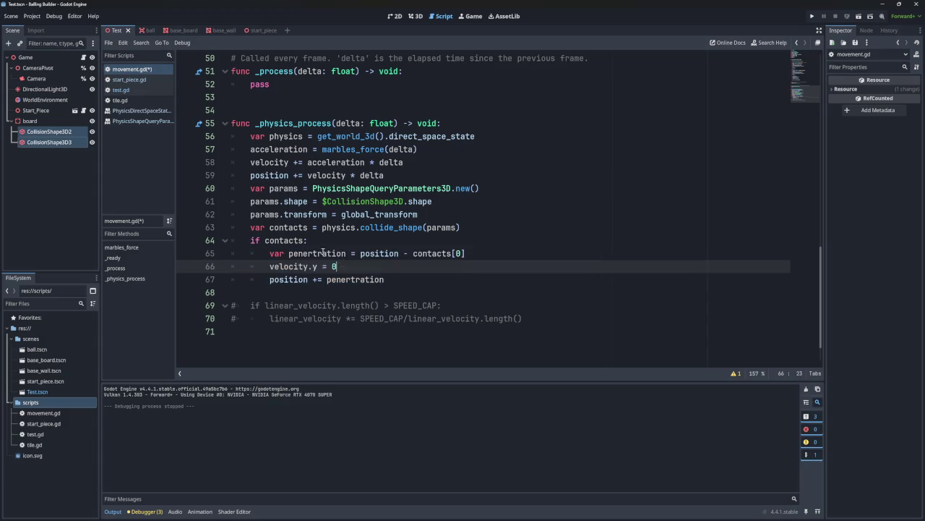
key("Up")
key("Up")
double_click(285, 240)
left_click(314, 242)
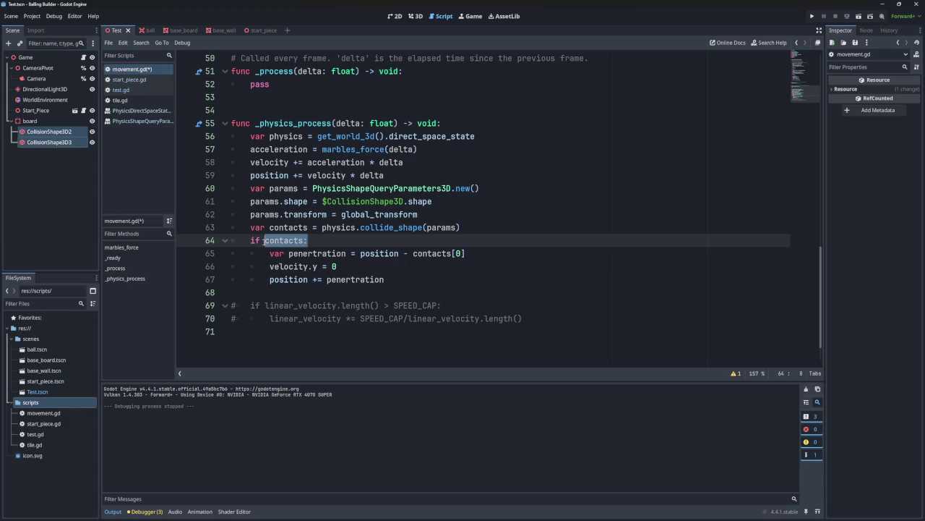
left_click(344, 279)
left_click_drag(327, 279, 385, 279)
left_click(393, 280)
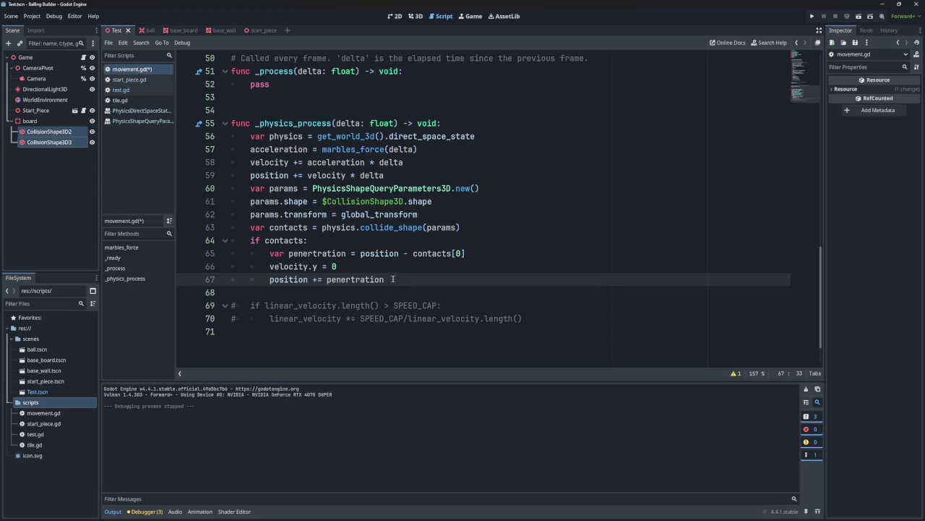
left_click(389, 177)
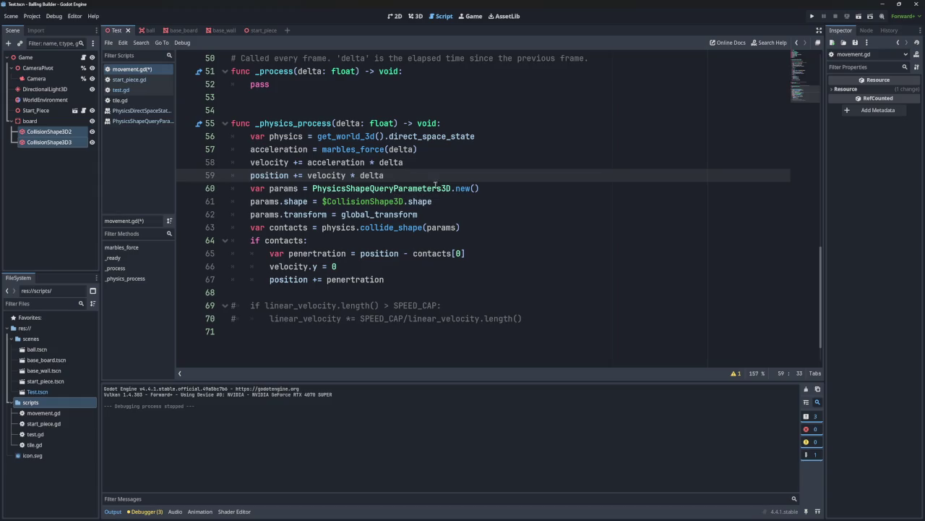
left_click(431, 214)
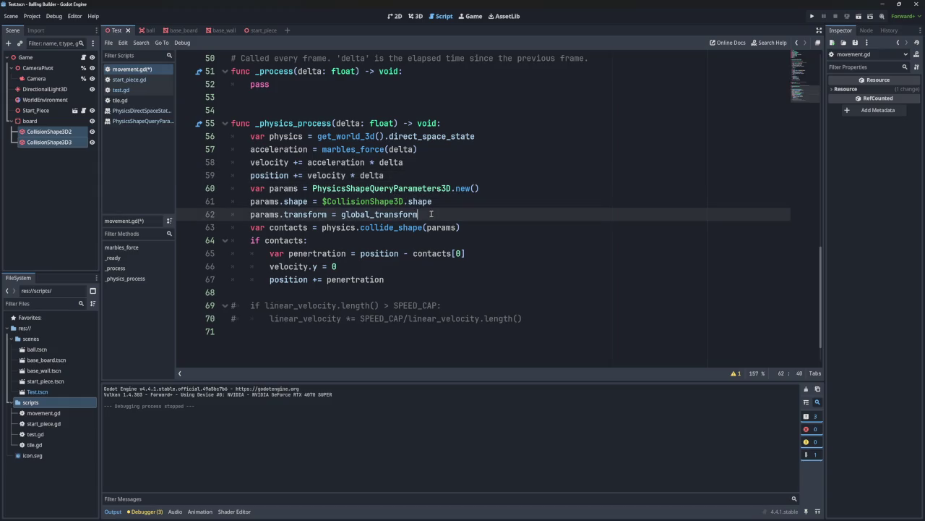
- Add a line after params.transform setting params.margin = 0.001 in movement.gd
key("Return")
type("para")
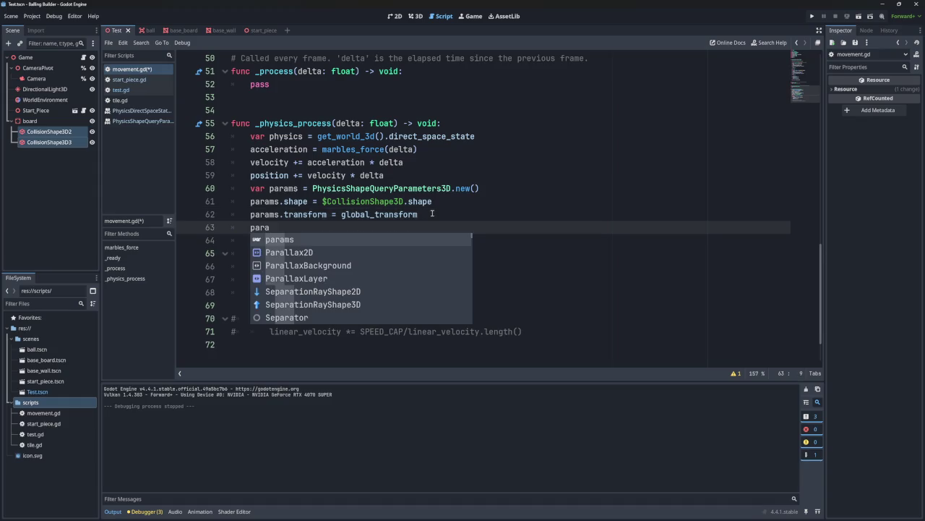
type("ms.margin")
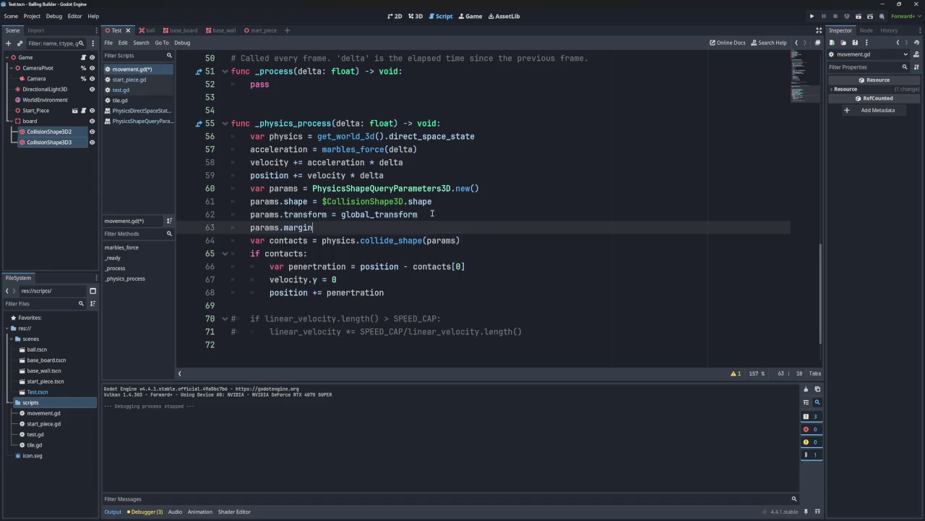
type(" = 0")
type(".01")
key("BackSpace")
type("01")
- Test-run the game, then change the shape query margin's last digit to 4
left_click(813, 16)
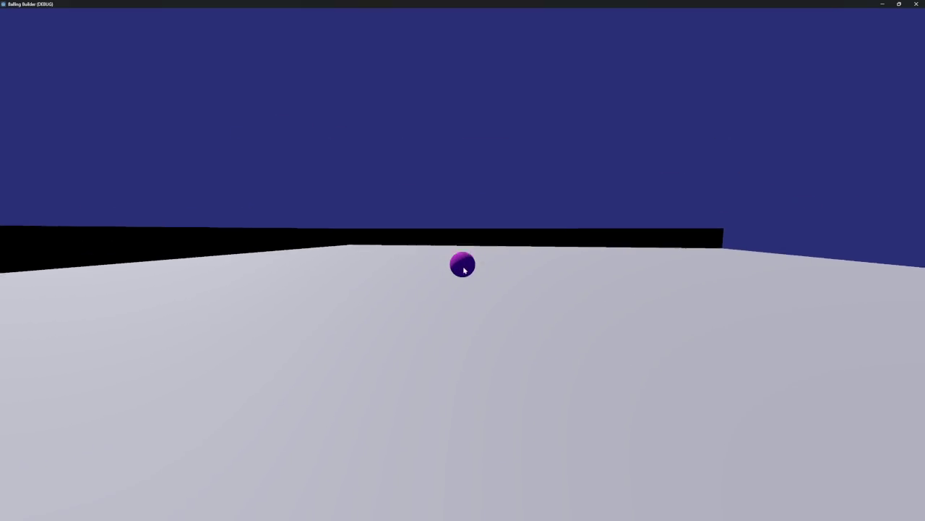
left_click(916, 3)
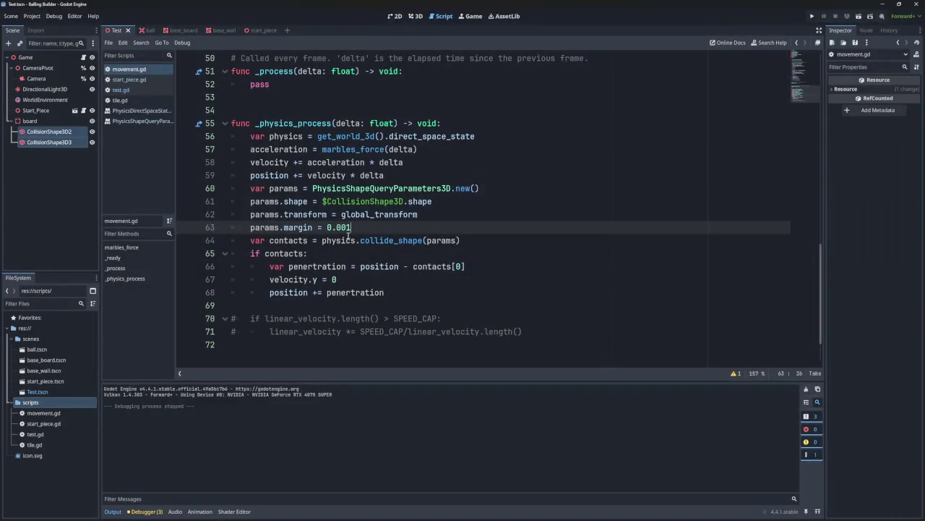
key("BackSpace")
type("4")
- Run and stop the game again, then select contacts[0] in the penertration line
left_click(812, 16)
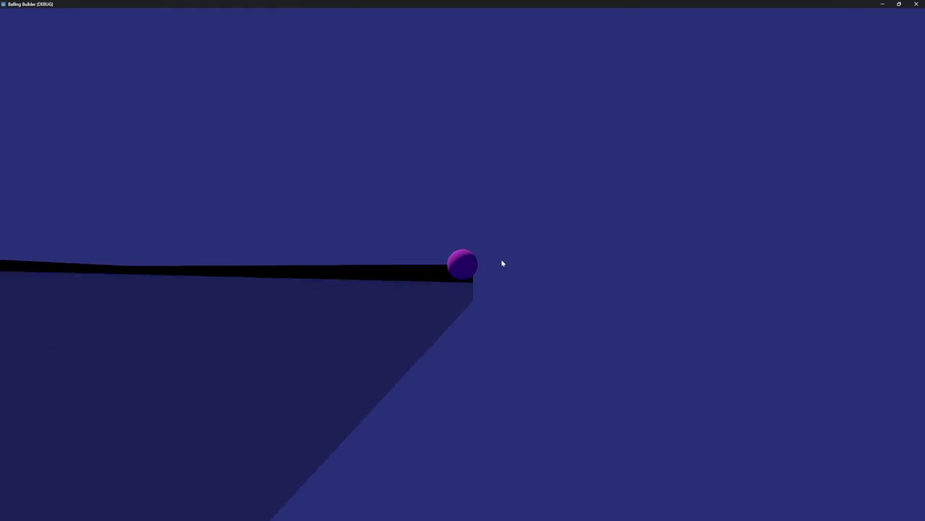
key("F8")
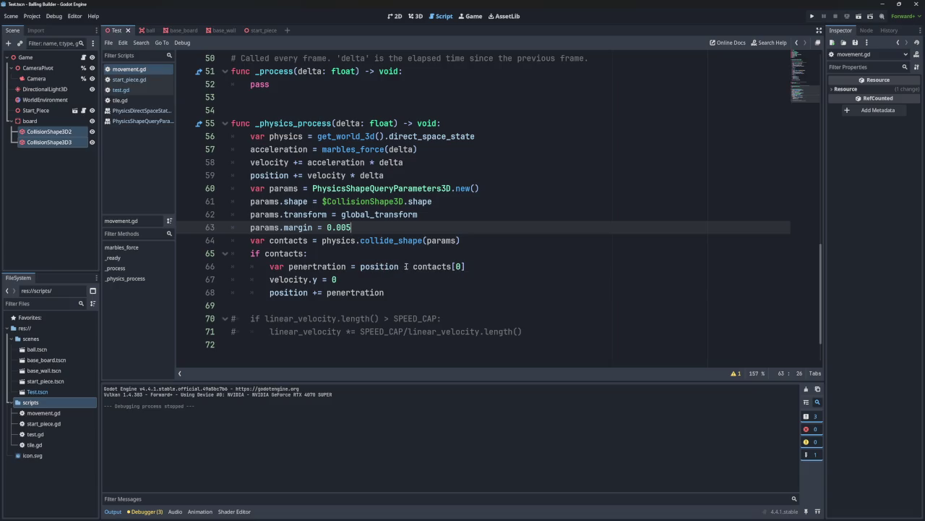
mouse_move(405, 266)
left_mouse_down()
mouse_move(360, 266)
mouse_move(465, 266)
left_mouse_up()
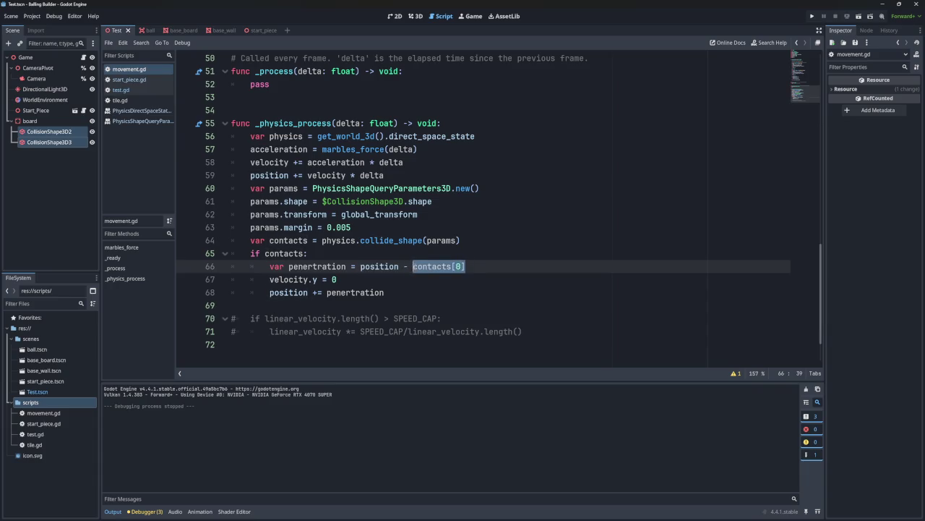
- Set the shape query margin back to 0.001
left_click(361, 268)
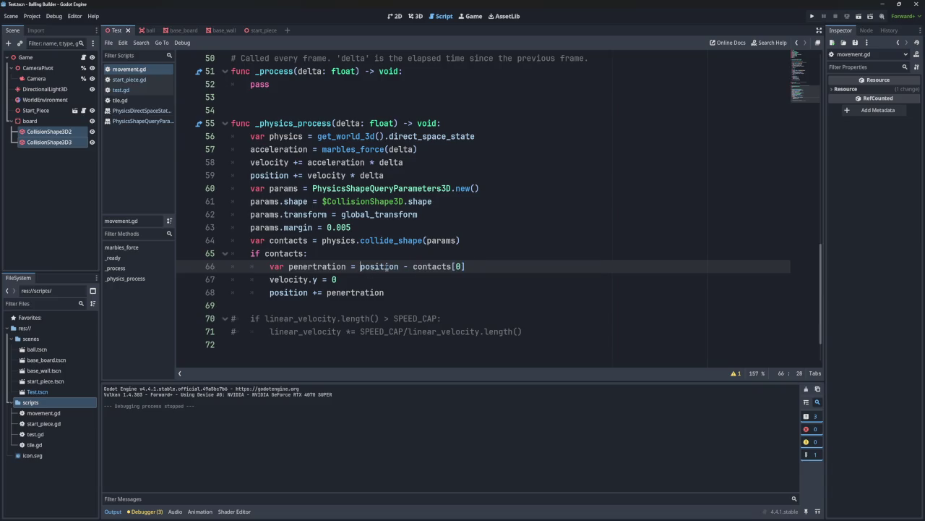
mouse_move(387, 267)
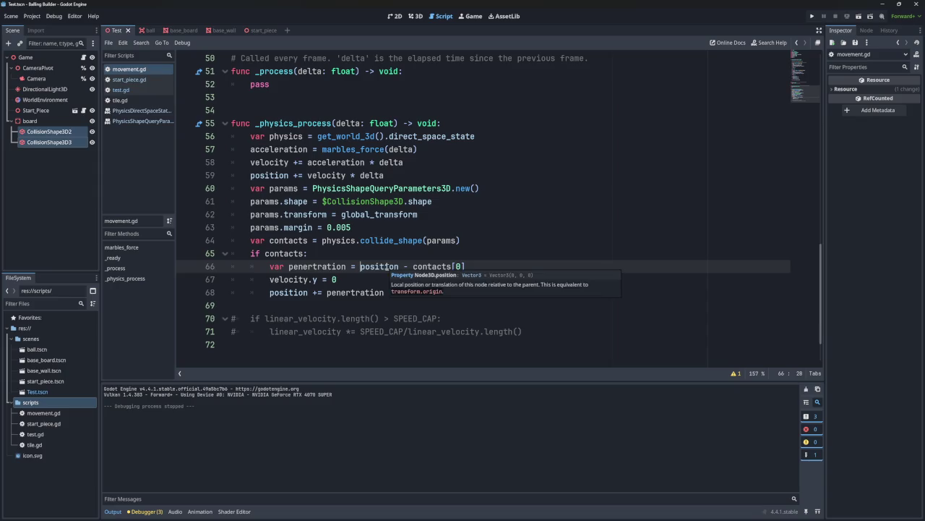
left_click(366, 232)
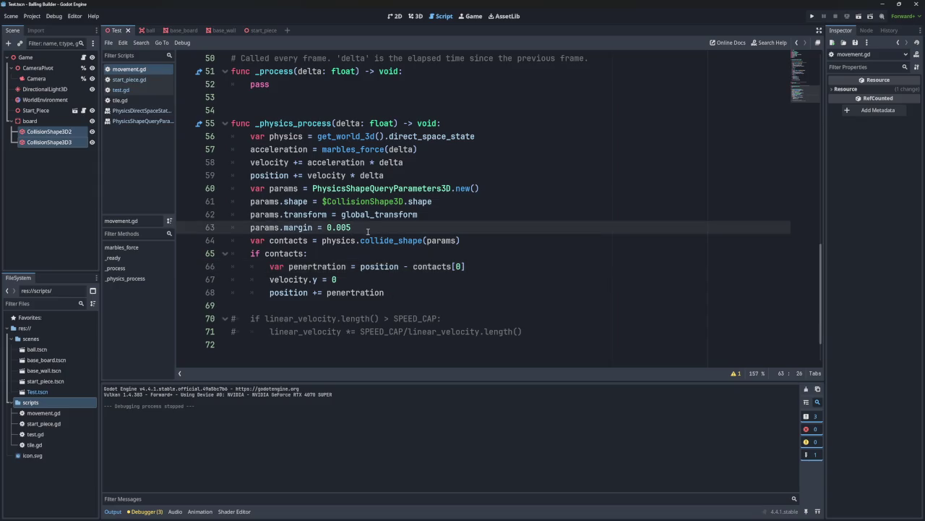
key("BackSpace")
type("1")
- Place the caret before position in the penertration expression on line 66
key("Down")
key("Down")
key("Down")
key("ctrl+Right")
key("ctrl+Right")
key("ctrl+Right")
key("ctrl+Left")
key("ctrl+Left")
key("ctrl+Left")
key("ctrl+Right")
key("ctrl+Right")
left_click(350, 291)
double_click(379, 266)
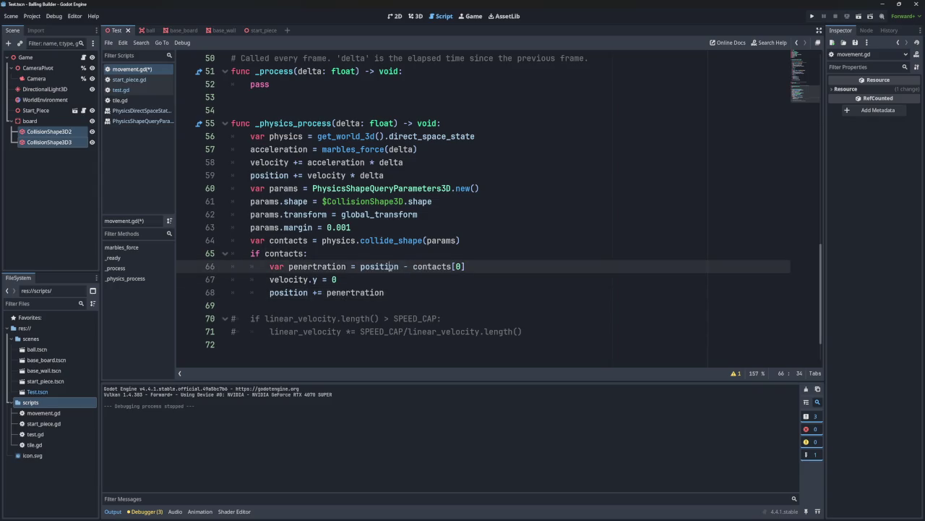
left_click_drag(465, 266, 360, 266)
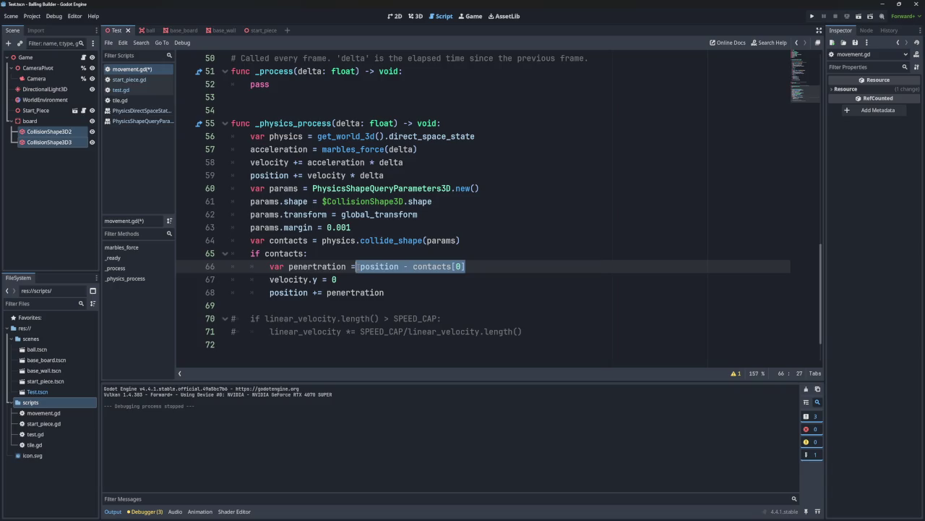
left_click(361, 266)
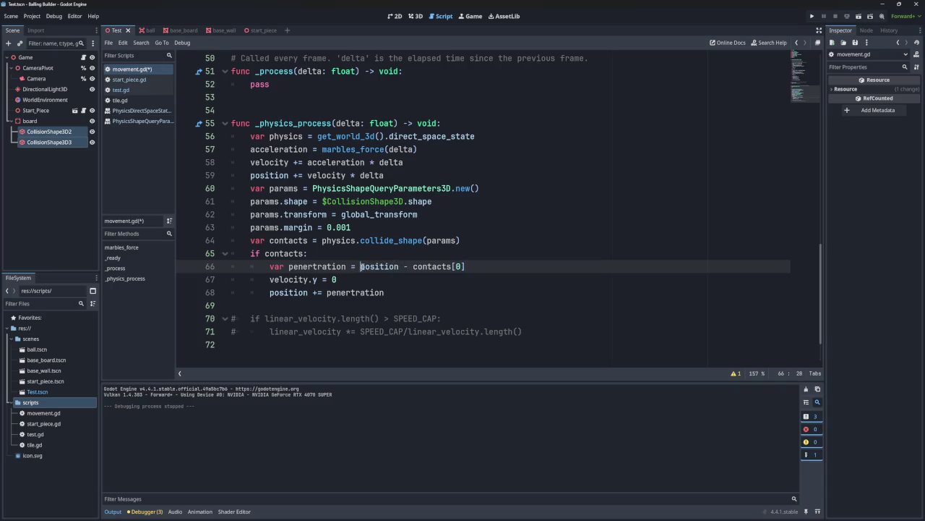
mouse_move(381, 269)
- Try dividing the penertration expression by length(), then remove that division
type("(")
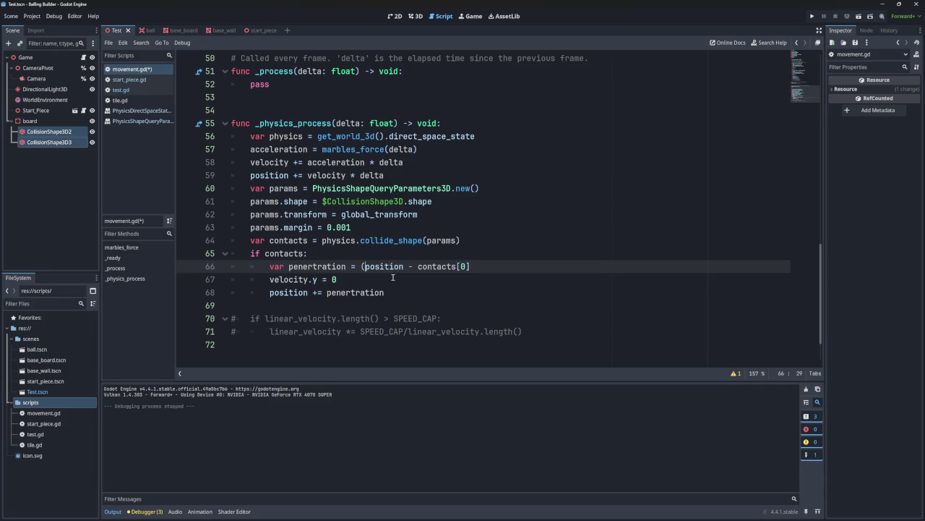
left_click(495, 269)
type(")")
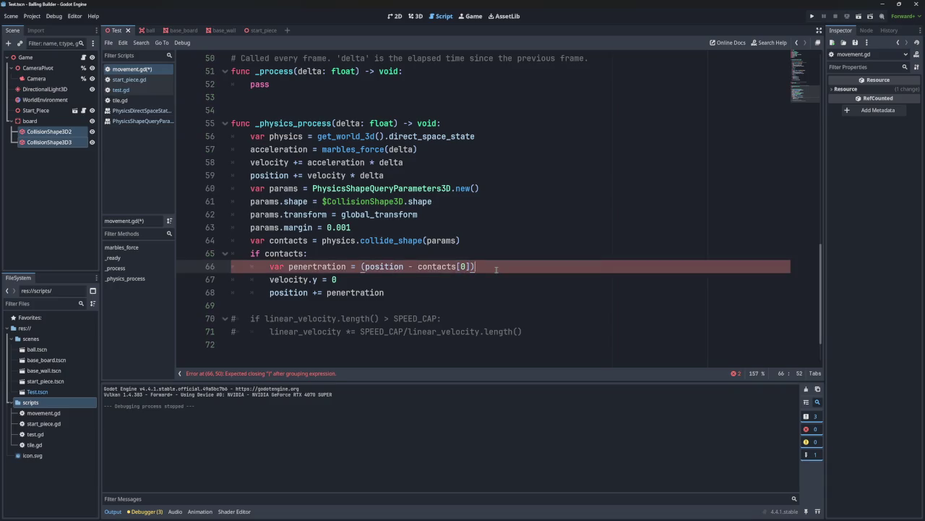
type("/lenght")
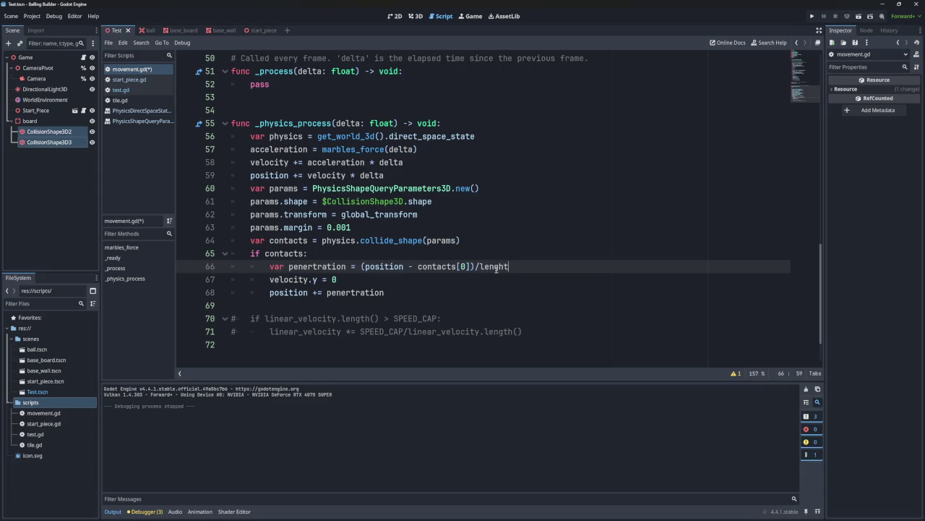
key("BackSpace")
key("BackSpace")
key("BackSpace")
type("gth")
type("(")
key("shift+Left")
key("shift+Left")
key("shift+Left")
key("shift+Right")
key("BackSpace")
key("BackSpace")
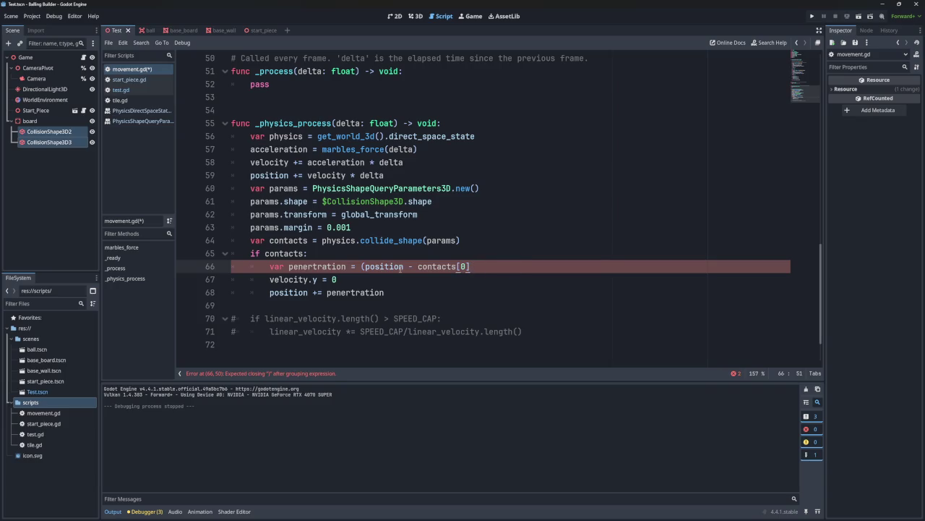
- Remove the opening parenthesis and rename line 66's variable to distance
left_click(364, 266)
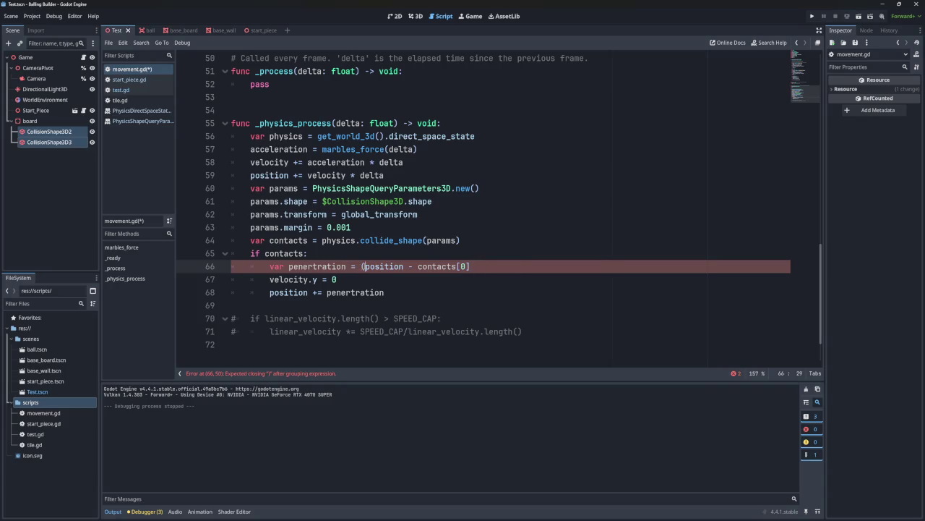
key("BackSpace")
double_click(318, 266)
type("distance")
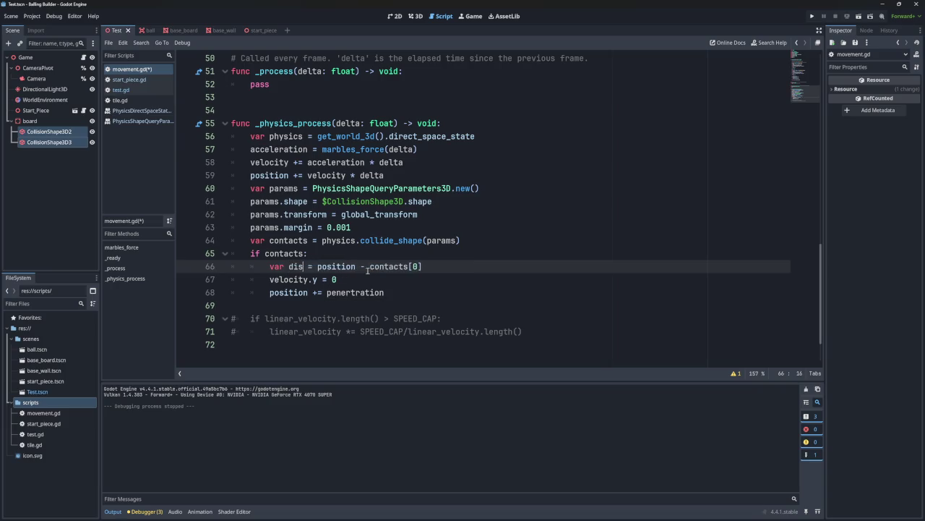
- Add line 67 'var penertration = distance*.05/' with a length call on distance
left_click(457, 268)
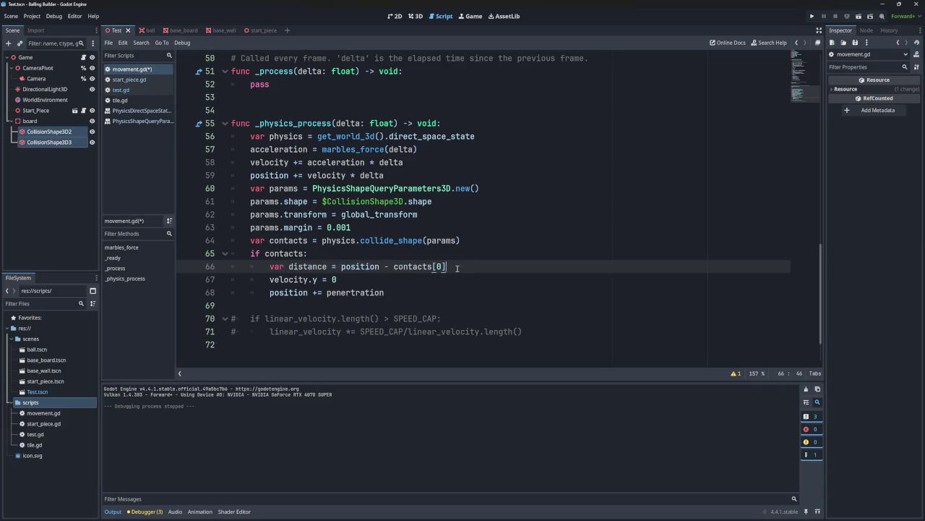
key("Return")
type("var ")
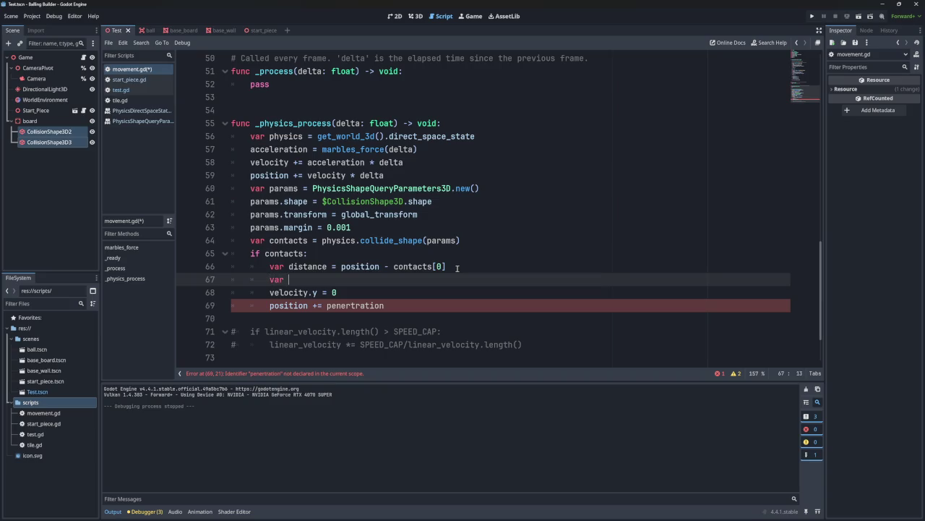
type("penertrati")
key("BackSpace")
key("BackSpace")
key("BackSpace")
type("tration =")
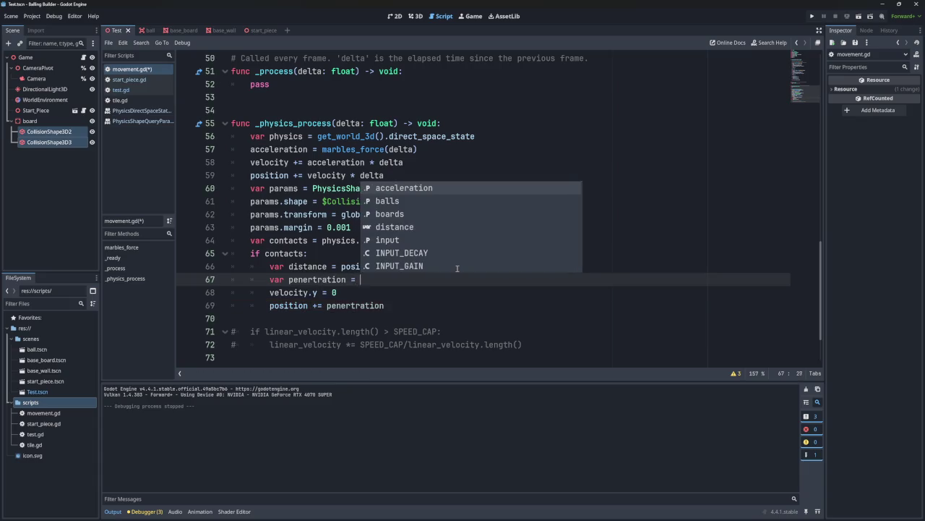
double_click(308, 266)
key("ctrl+c")
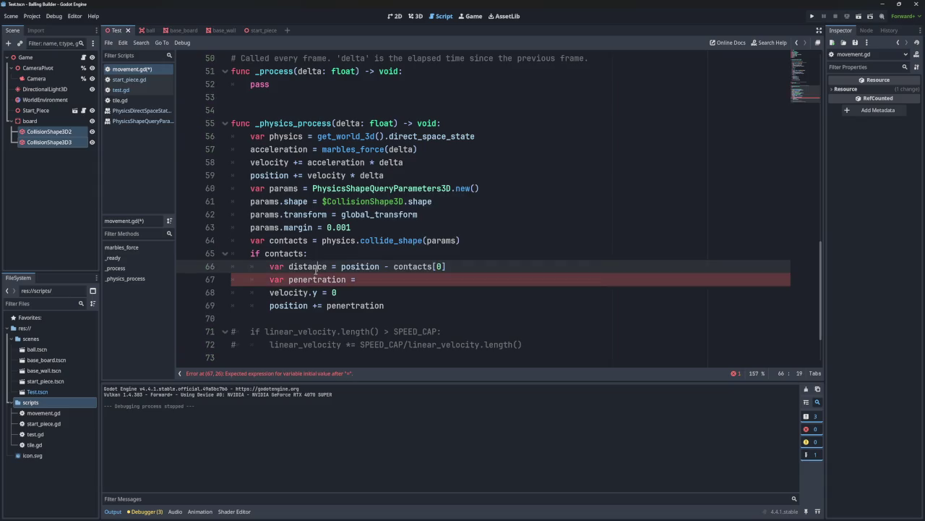
left_click(402, 280)
key("ctrl+v")
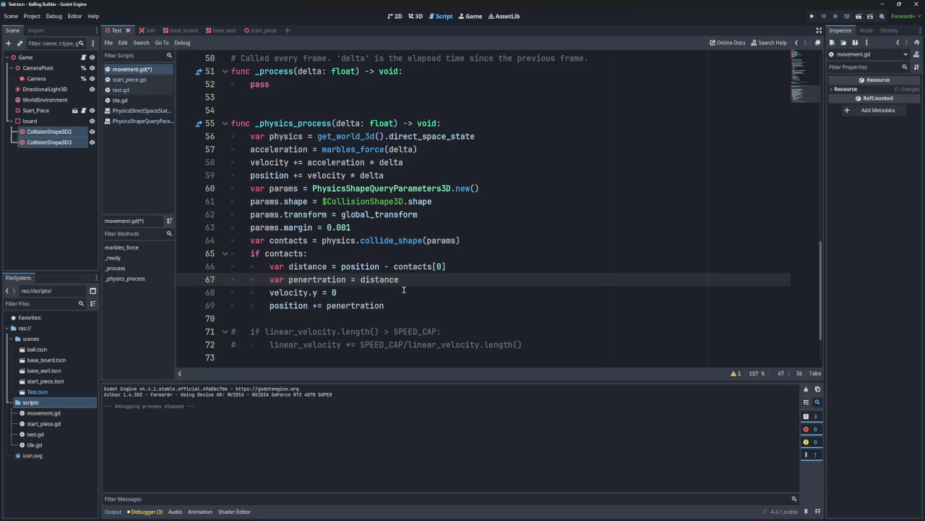
type("*")
type("0.05")
type("/")
type("P")
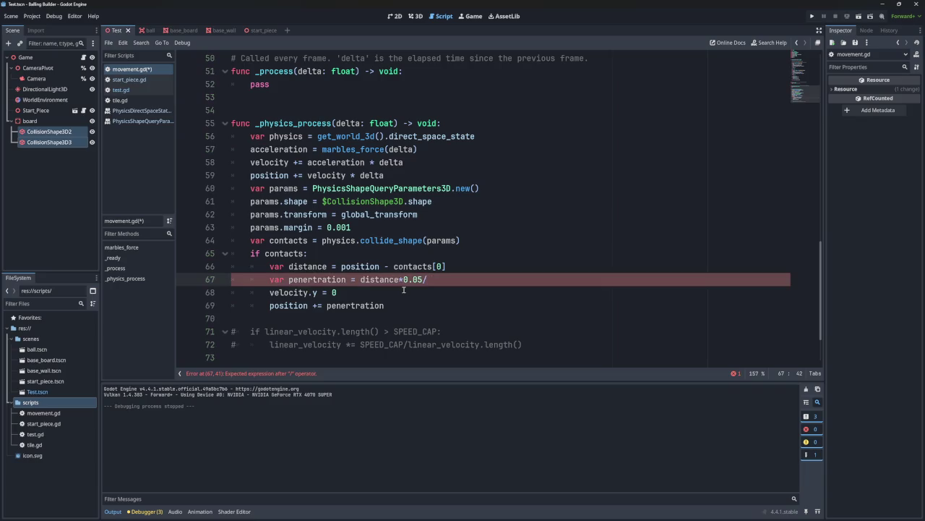
type("lengt")
type("h(")
type("distance")
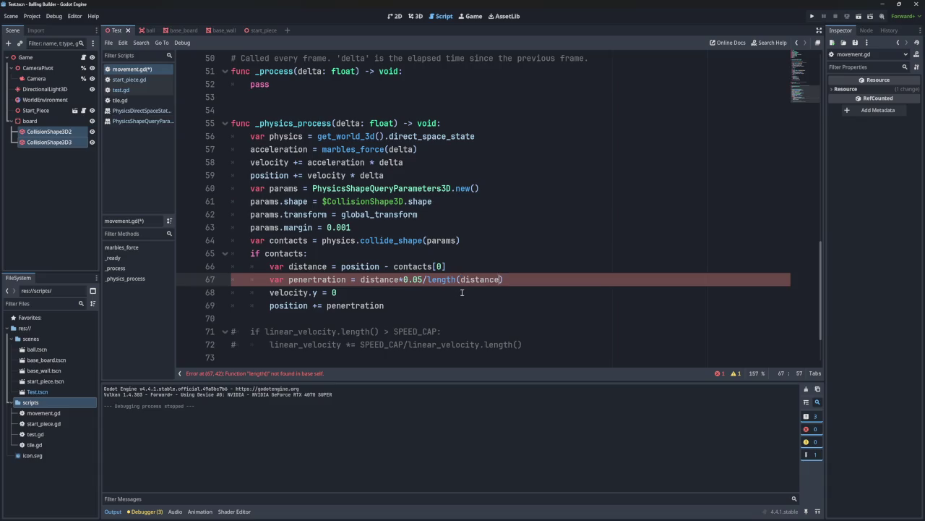
- Fix the divisor to distance.length() and run the project
key("Down")
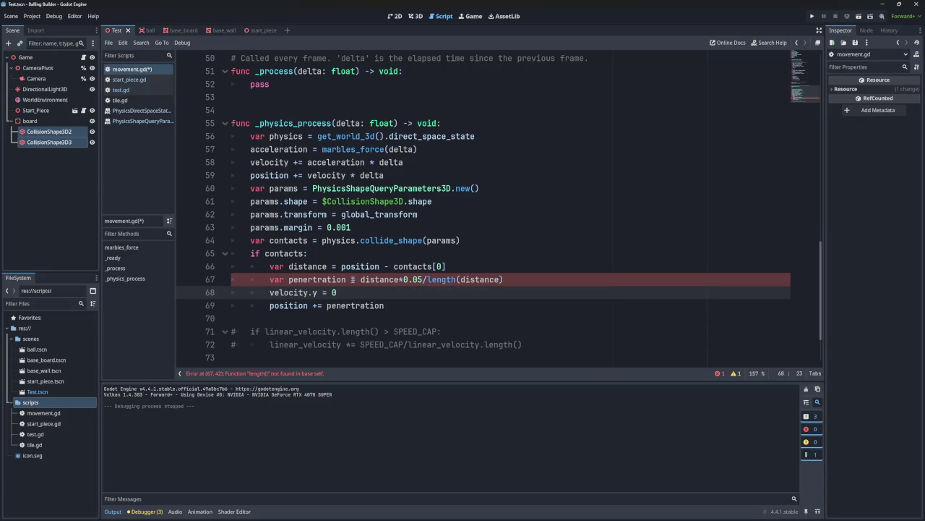
left_click(456, 279)
key("BackSpace")
key("BackSpace")
key("BackSpace")
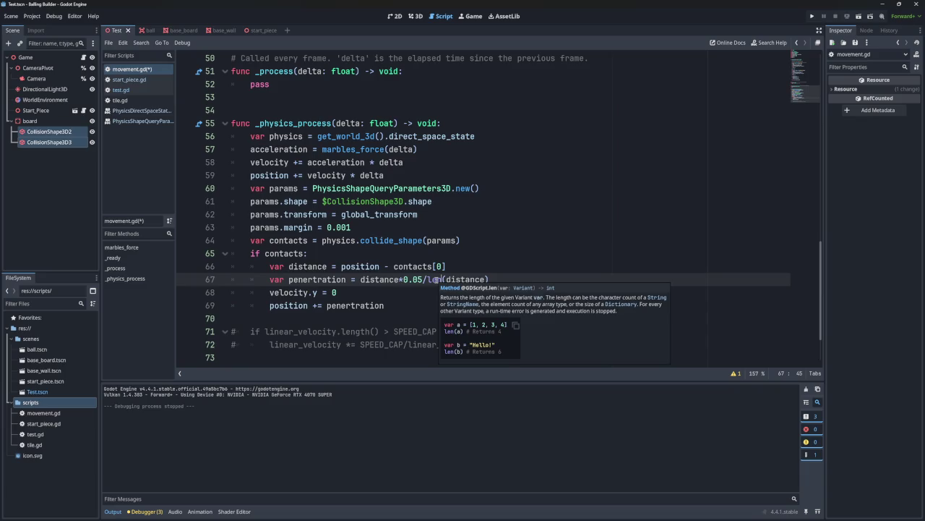
double_click(436, 279)
key("BackSpace")
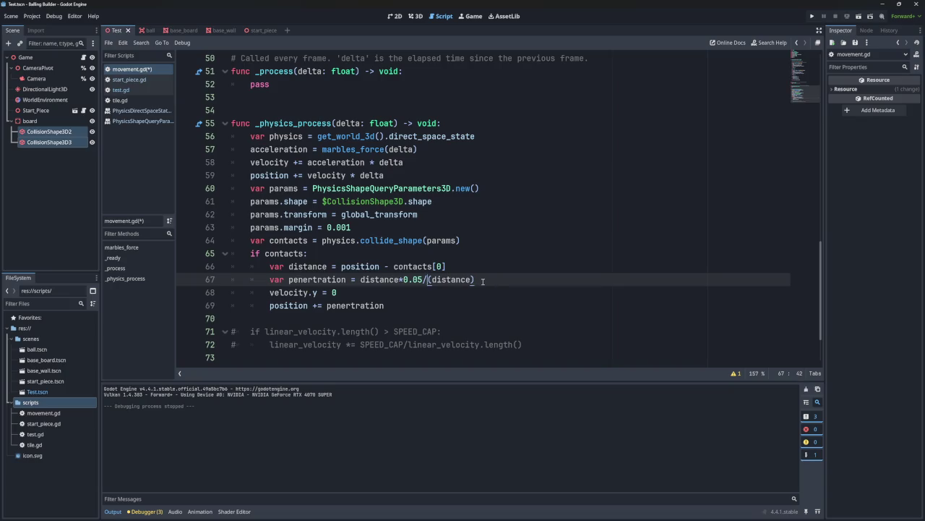
key("BackSpace")
type(".len")
key("Return")
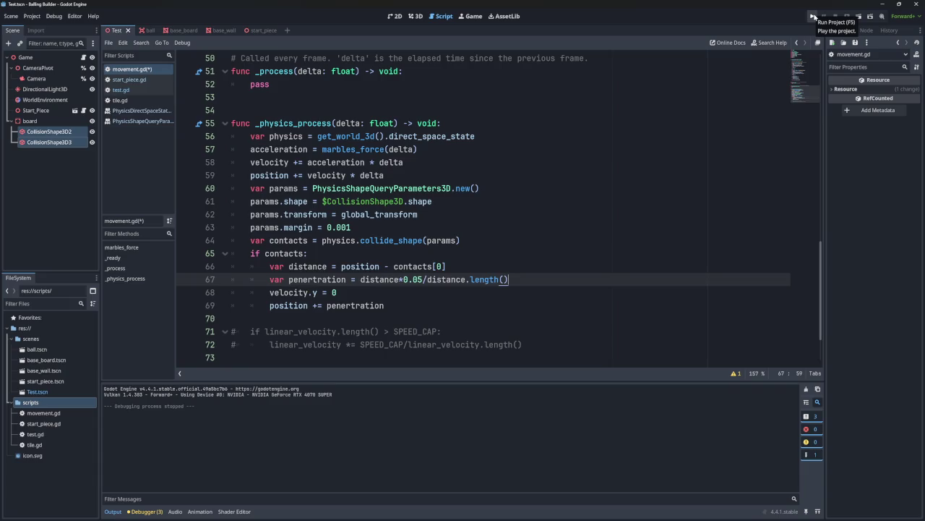
left_click(813, 16)
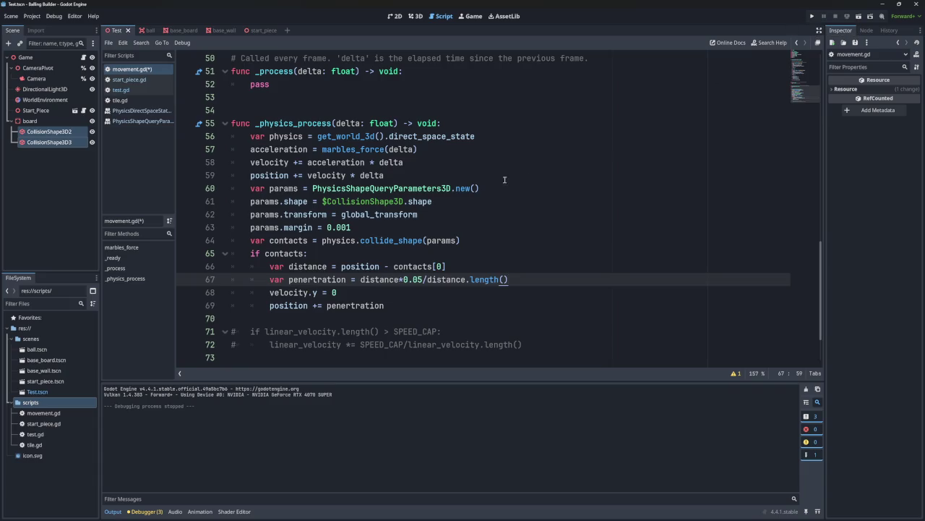
- Test-run the game, close it, and check the 3D scene before returning to movement.gd
left_click(813, 16)
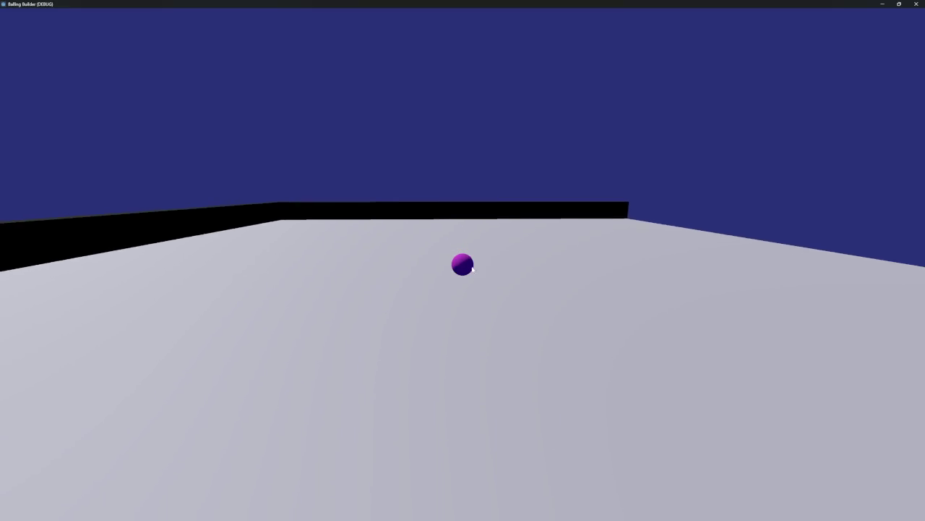
key("alt+F4")
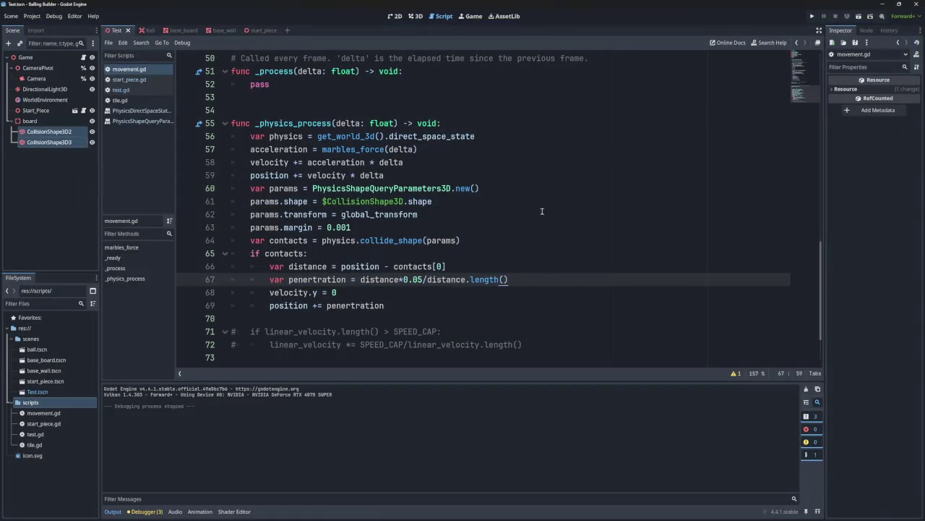
left_click(413, 16)
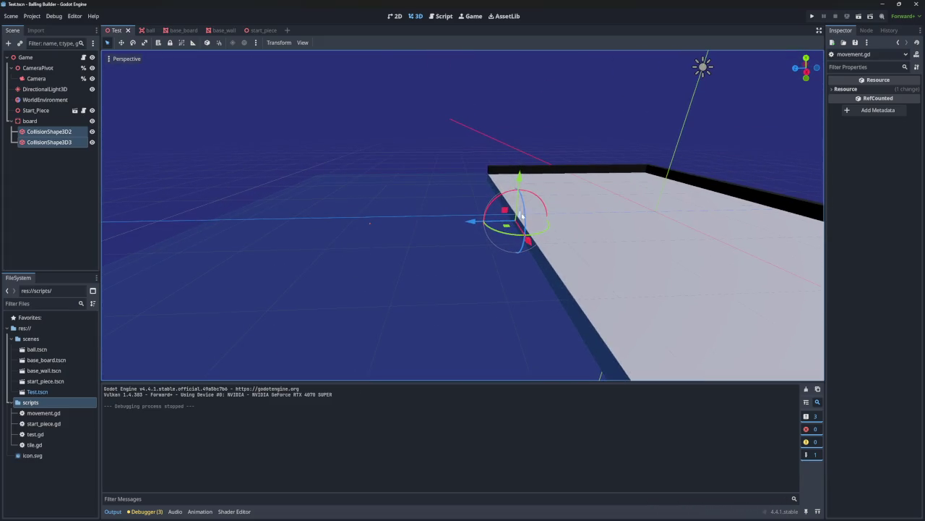
left_click(441, 16)
- Delete the params.margin line and run the game again
left_click_drag(359, 224, 444, 219)
key("Delete")
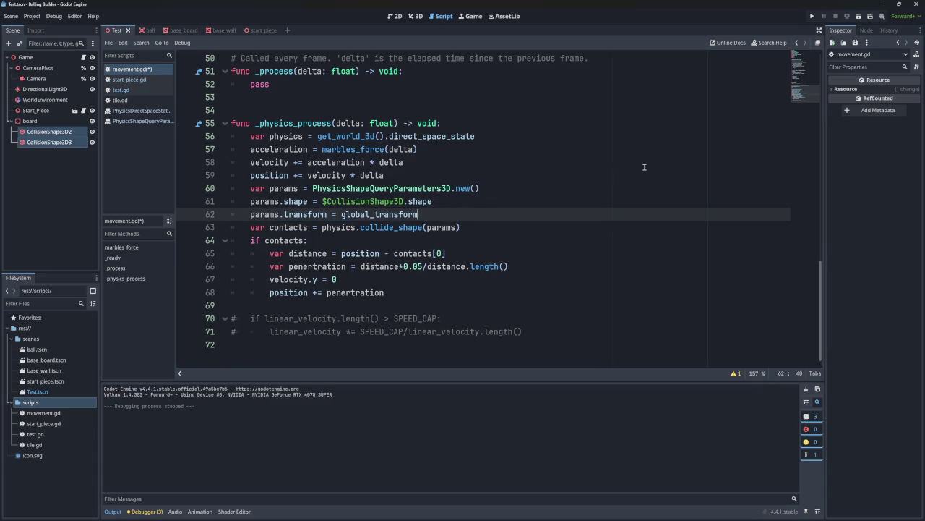
left_click(812, 16)
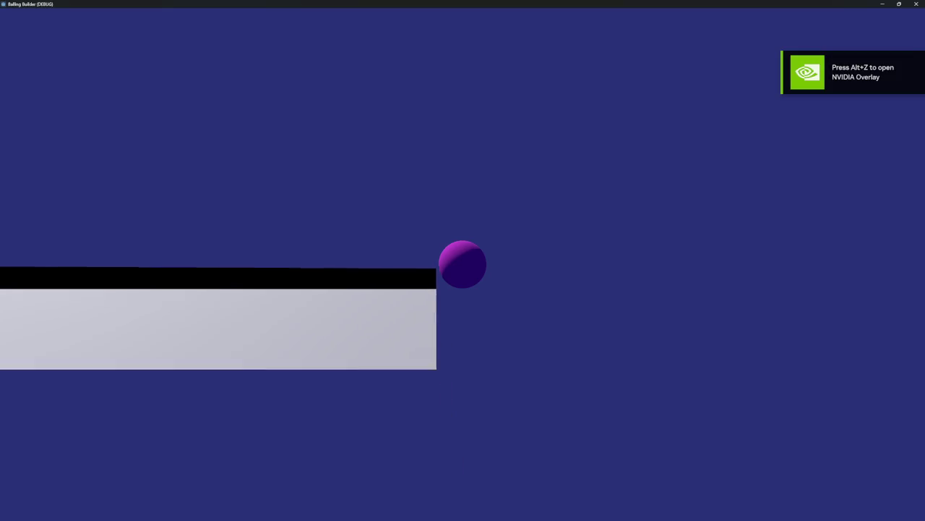
- Close the game and comment out the penertration line
left_click(916, 4)
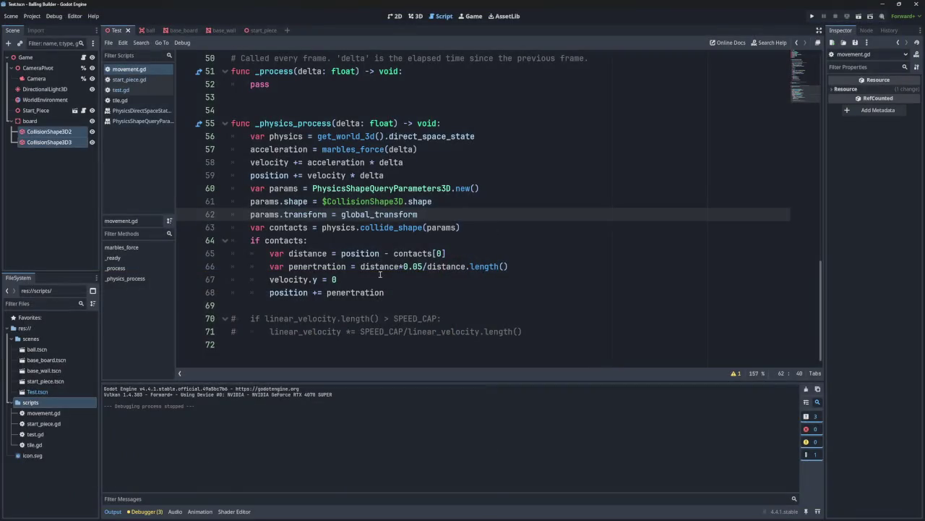
left_click(467, 266)
type("e")
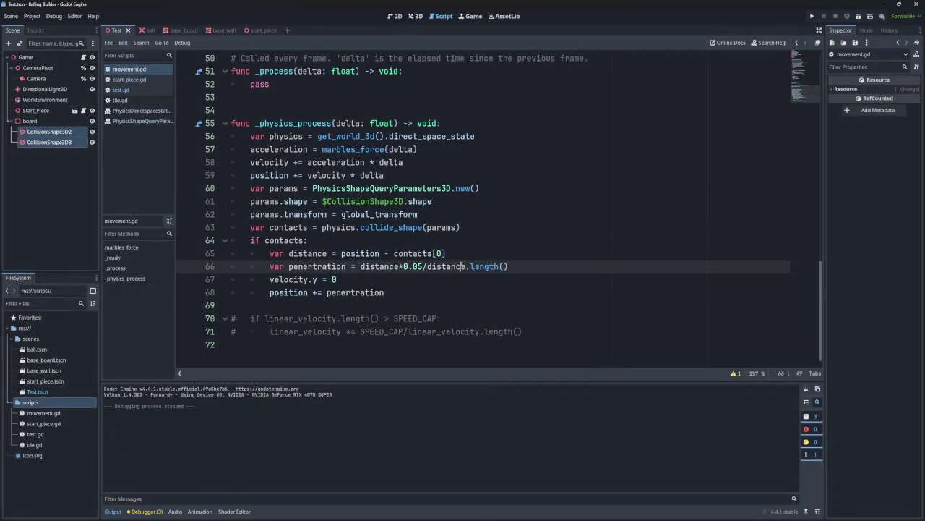
key("BackSpace")
key("ctrl+k")
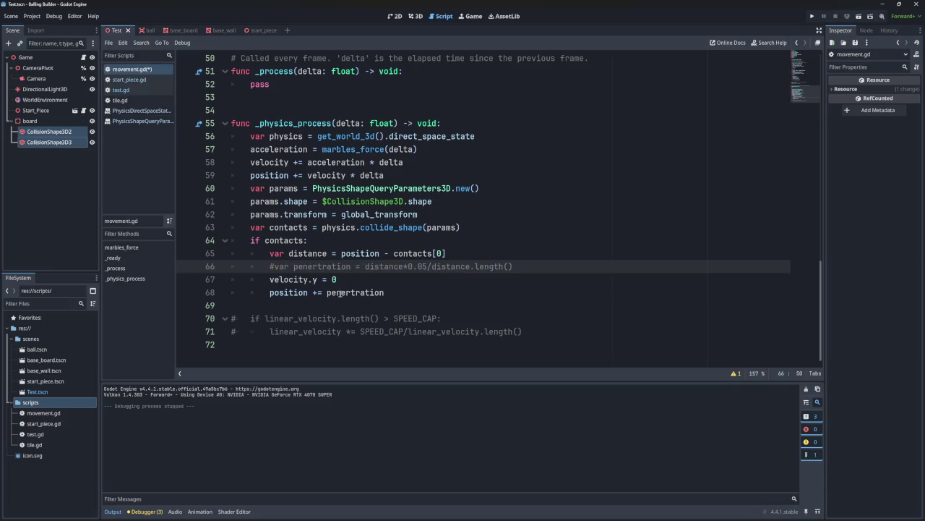
- Replace penertration with distance on line 68, test-run the game, and close it
double_click(308, 253)
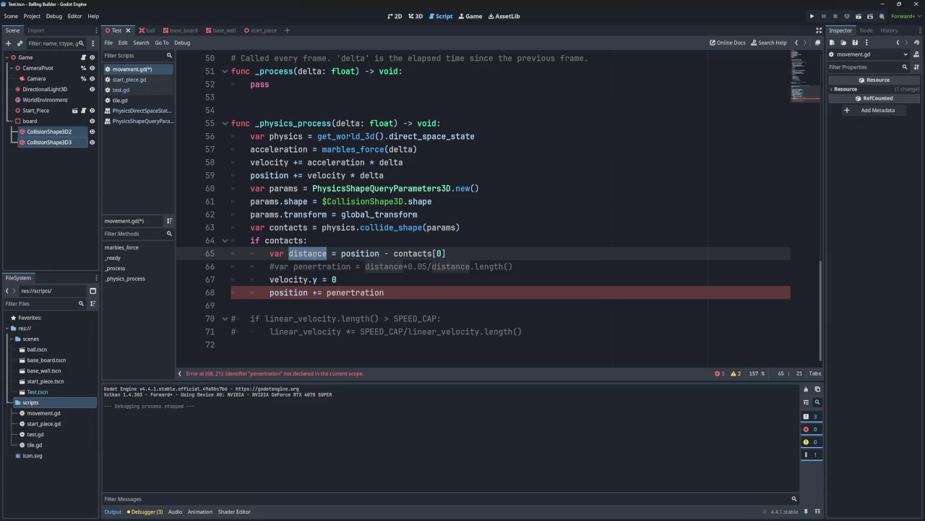
double_click(346, 292)
key("ctrl+v")
left_click(812, 15)
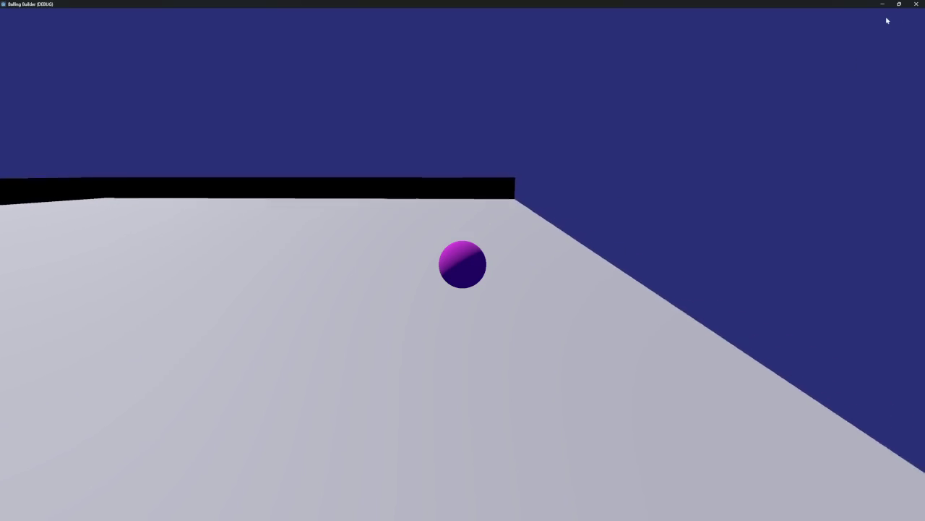
left_click(916, 4)
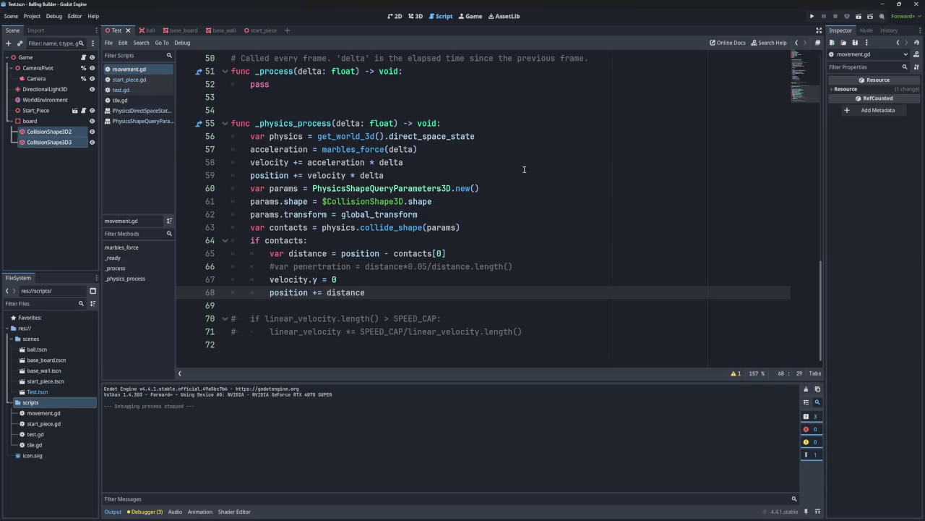
left_click_drag(446, 253, 341, 253)
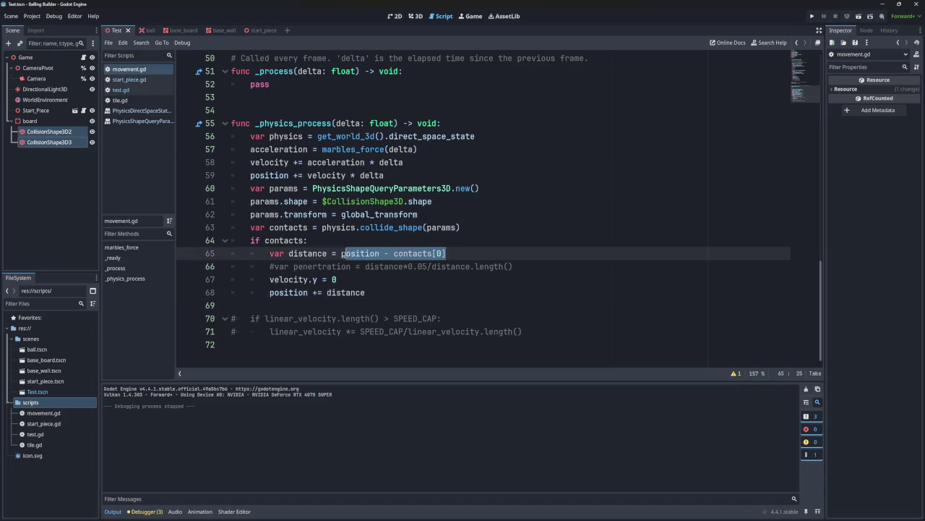
- Comment out the position += distance line
left_click(376, 297)
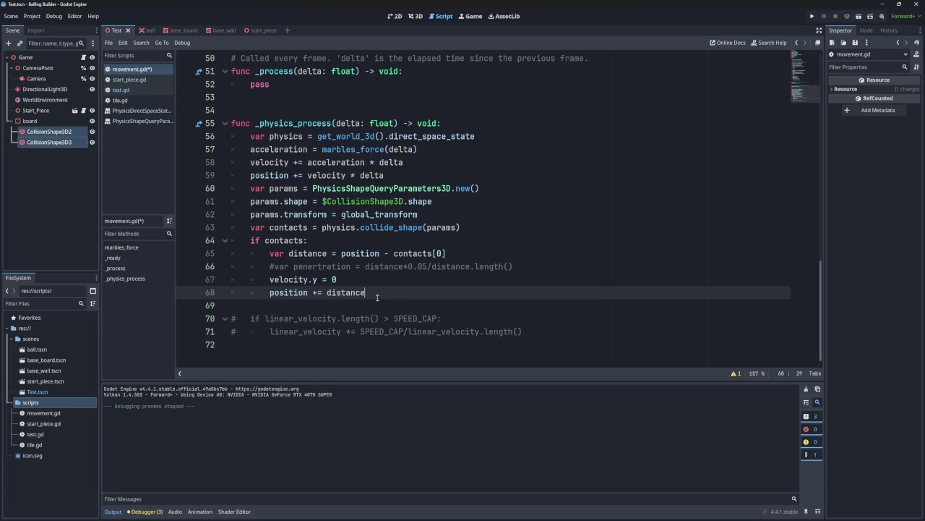
key("ctrl+l")
key("Escape")
key("ctrl+k")
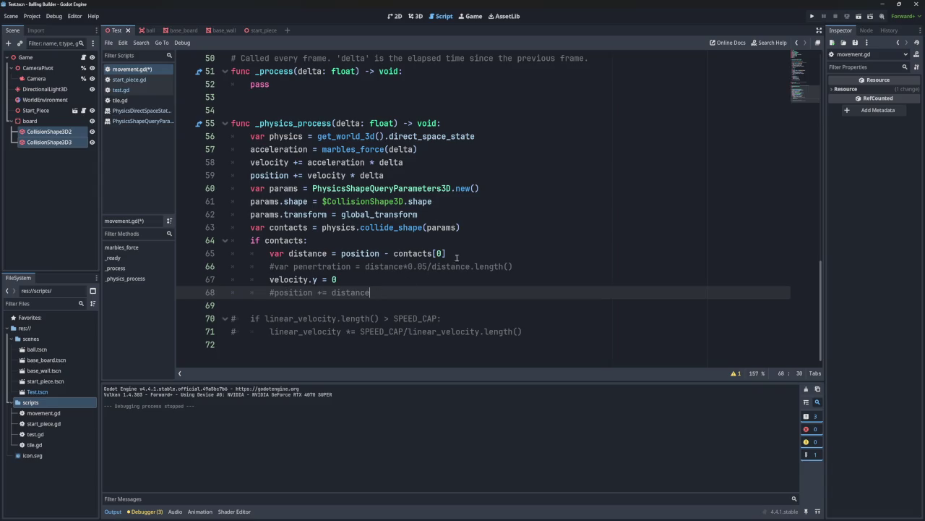
- Add print(distance) on a new line below line 65
left_click(460, 254)
key("Return")
type("print")
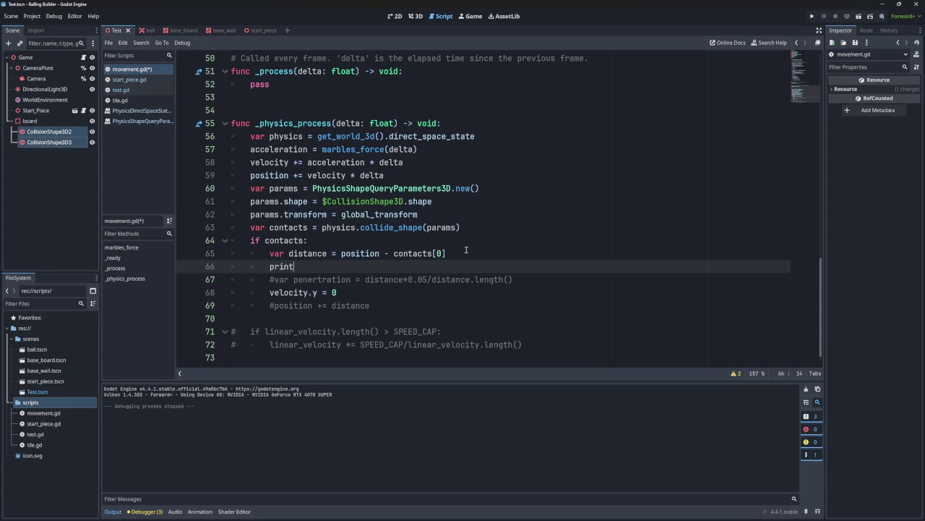
type("*(")
double_click(311, 254)
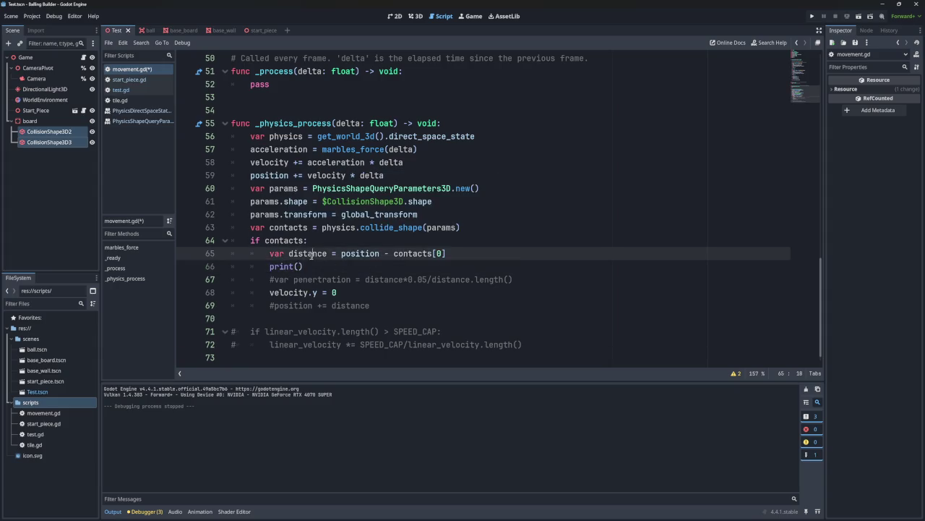
key("ctrl+c")
left_click(300, 266)
key("ctrl+v")
- Change the position line to position = 0.05, uncomment it, and run the game
left_click_drag(369, 305, 318, 305)
left_click(318, 305)
key("BackSpace")
double_click(345, 305)
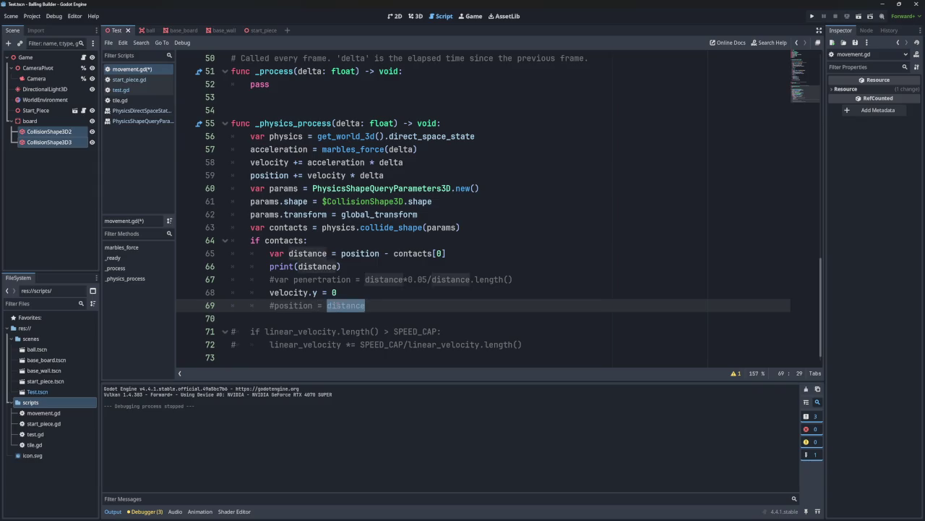
type("0.05")
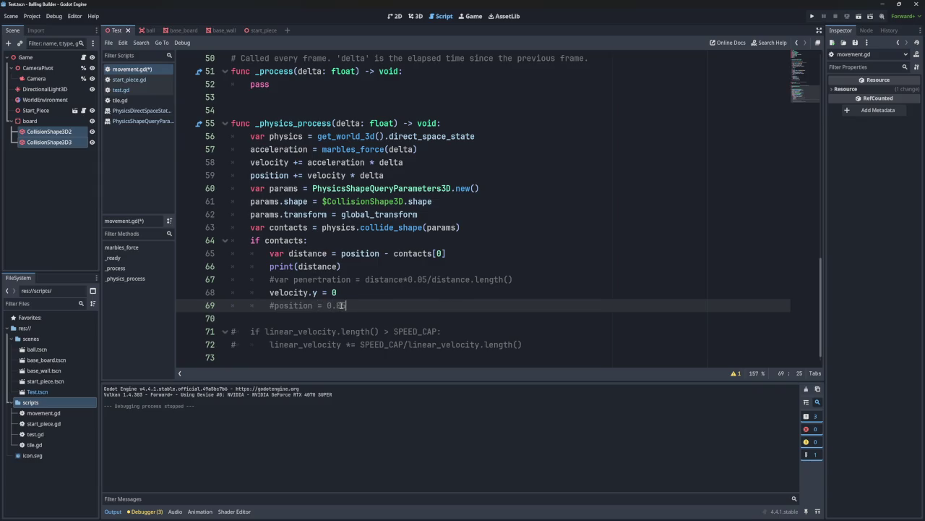
key("ctrl+k")
key("F5")
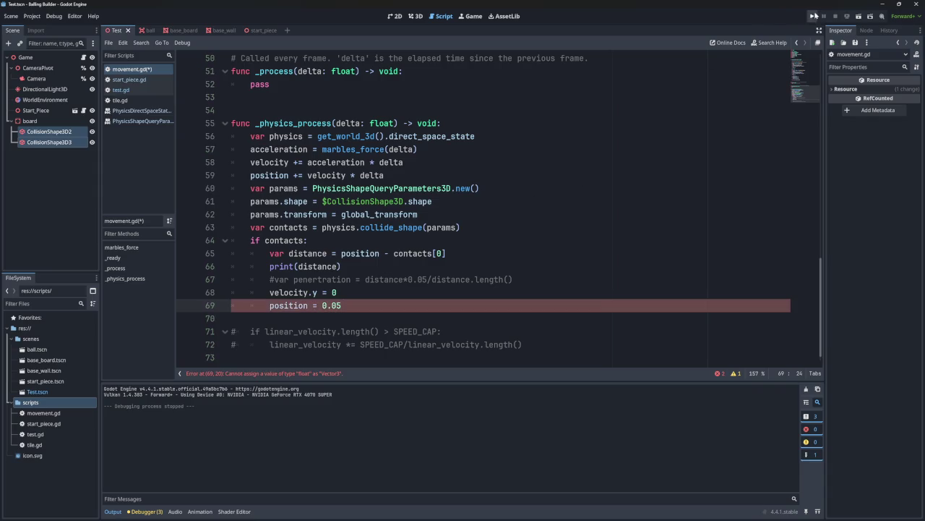
- Make it position.y = 0.05, rerun to check the (0.0, 0.05, 0.0) output, and close
left_click(309, 292)
type(".y")
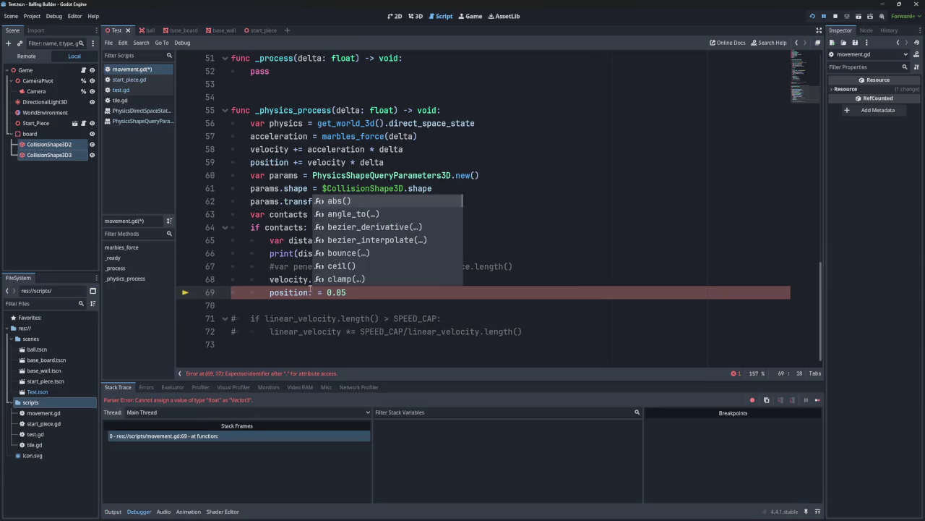
key("F5")
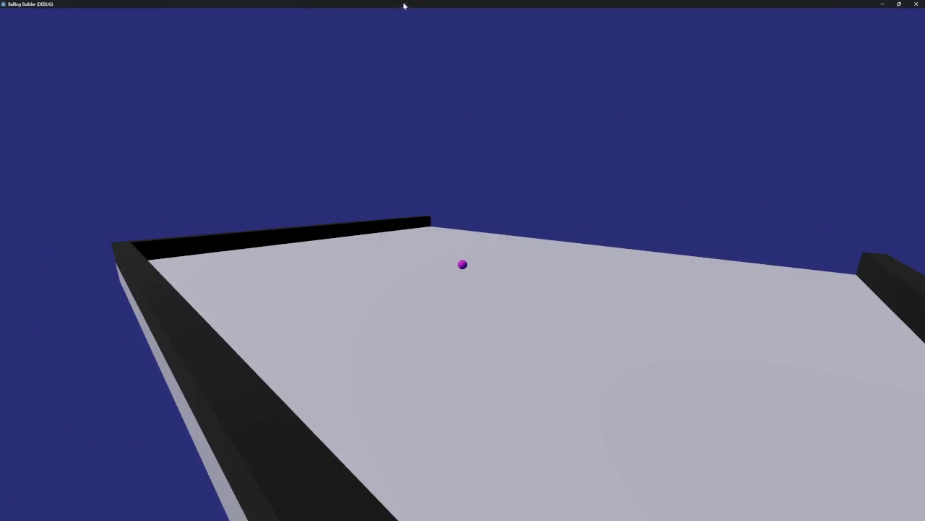
mouse_move(403, 5)
left_mouse_down()
mouse_move(510, 90)
mouse_move(517, 111)
left_mouse_up()
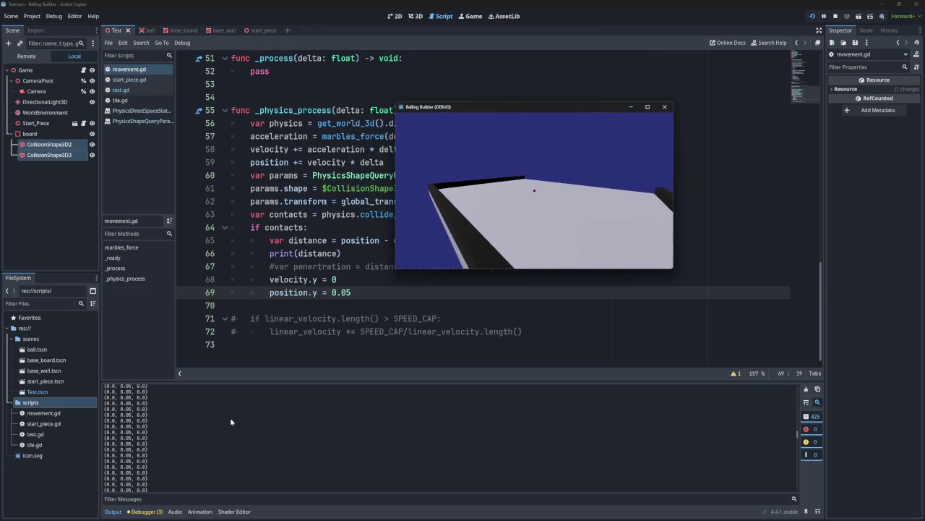
left_click(665, 107)
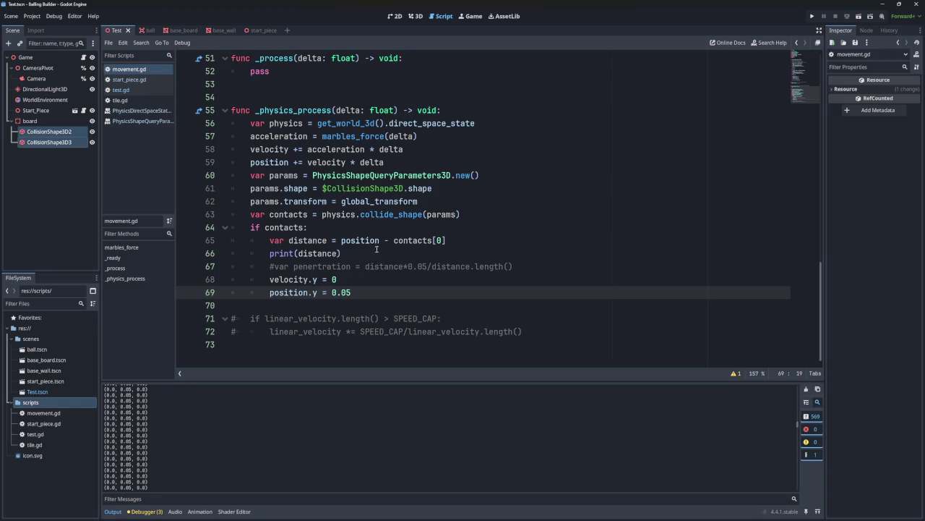
- Rename distance to penertration on line 65 and delete the print and commented lines
left_click(357, 240)
double_click(322, 266)
key("ctrl+c")
left_click(318, 240)
key("ctrl+v")
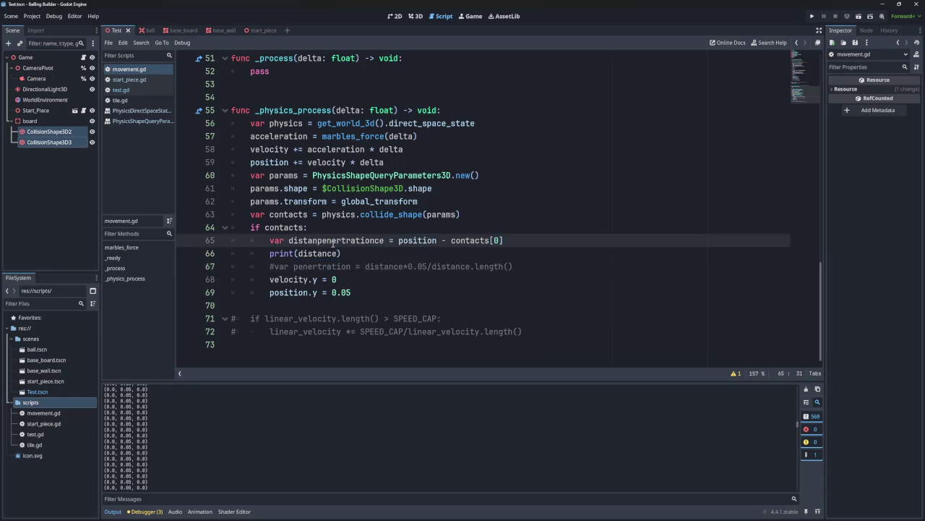
double_click(334, 241)
key("ctrl+v")
left_click_drag(528, 267, 534, 247)
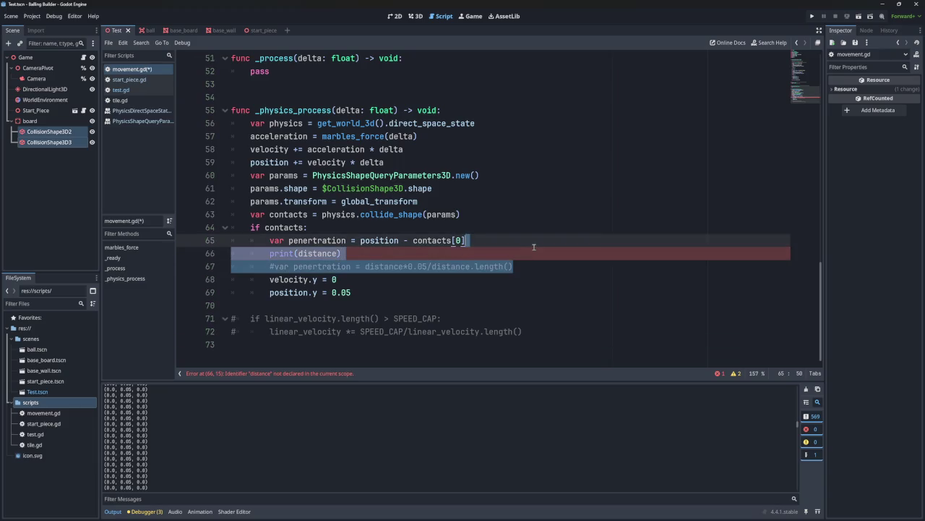
key("BackSpace")
- Set penertration to contacts[1] - contacts[0]
left_click_drag(467, 240, 412, 240)
key("ctrl+c")
double_click(379, 240)
key("ctrl+v")
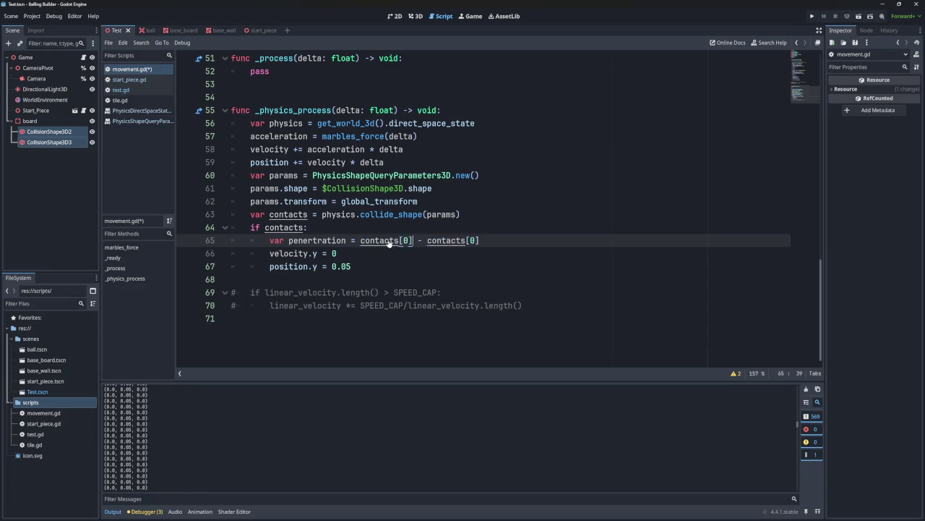
key("Left")
key("BackSpace")
type("1")
- Change the position line to position += penertration
double_click(313, 240)
key("ctrl+c")
left_click(353, 267)
left_click_drag(351, 267, 332, 267)
key("ctrl+v")
left_click(320, 267)
key("BackSpace")
key("BackSpace")
type("+")
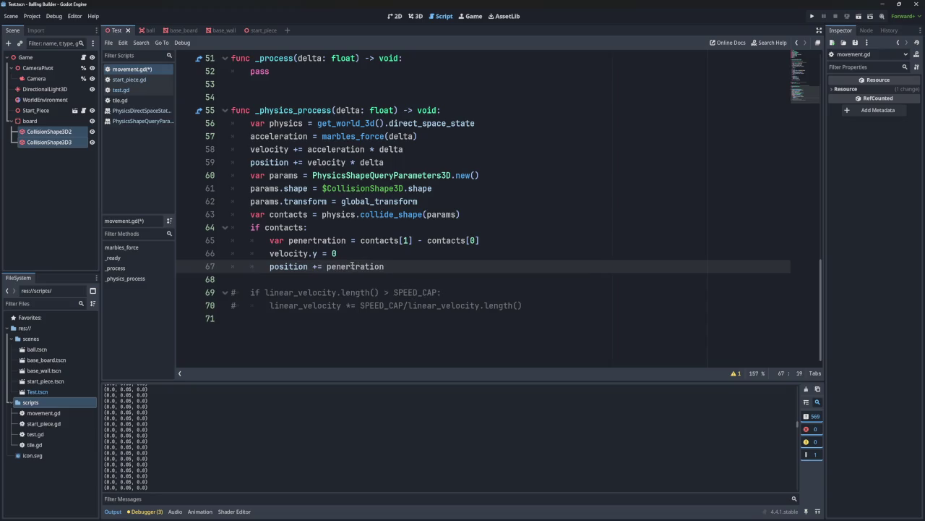
- Run the game, close it, and run it again to test the collision code
left_click(811, 16)
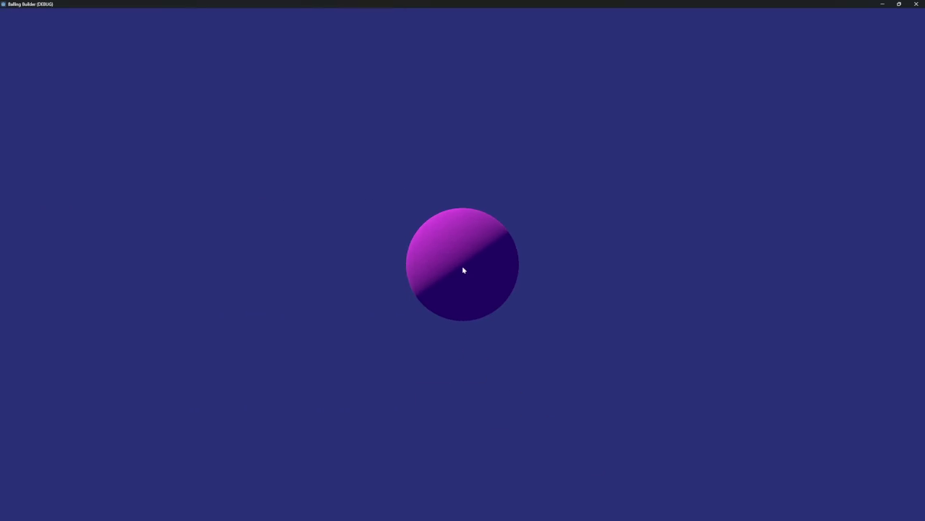
left_click(916, 3)
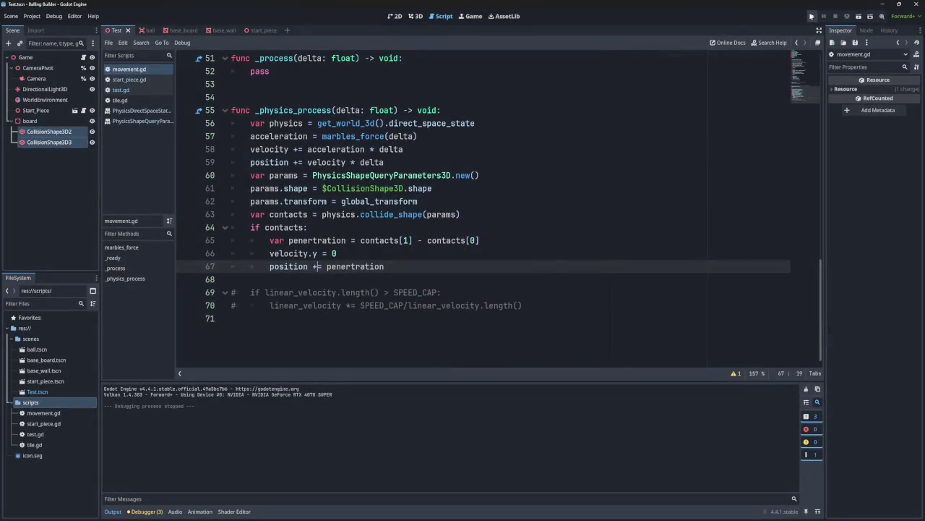
key("F5")
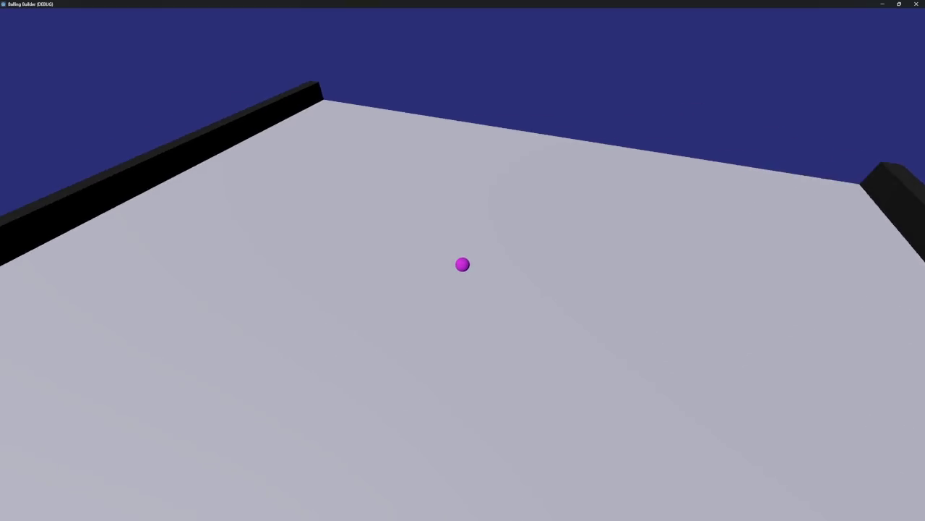
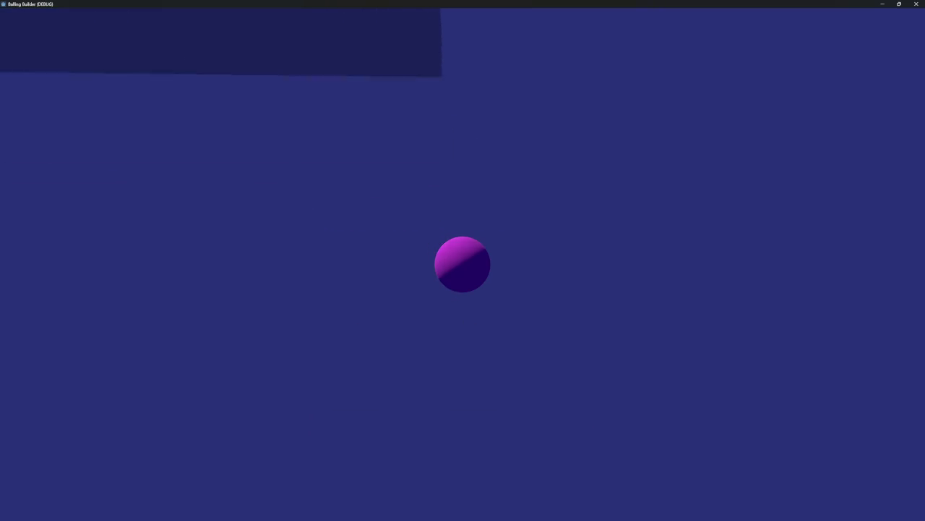
- Stop the running game, relaunch it to test the marble, then stop it again
left_click(915, 5)
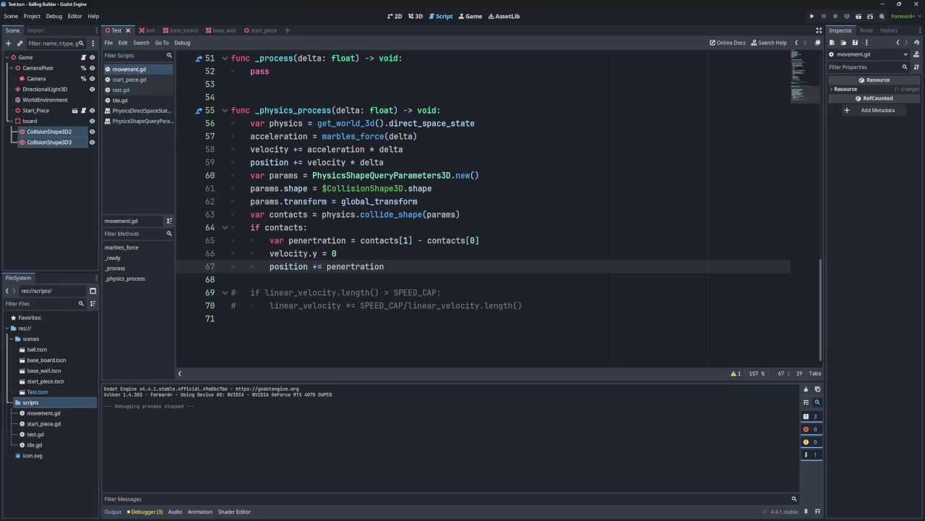
left_click(809, 15)
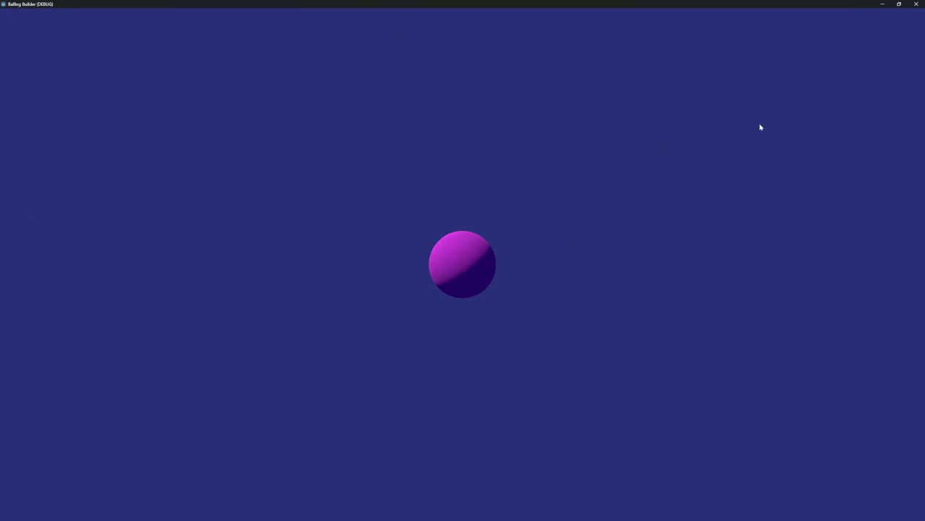
left_click(916, 4)
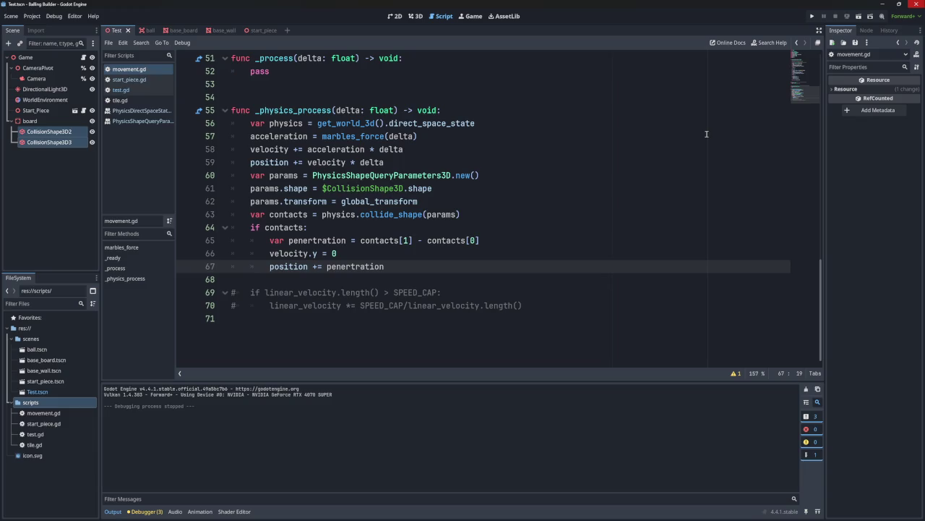
- Rewrite line 66 from 'velocity.y = 0' to 'velocity = velocity.project()' using autocomplete
left_click(323, 253)
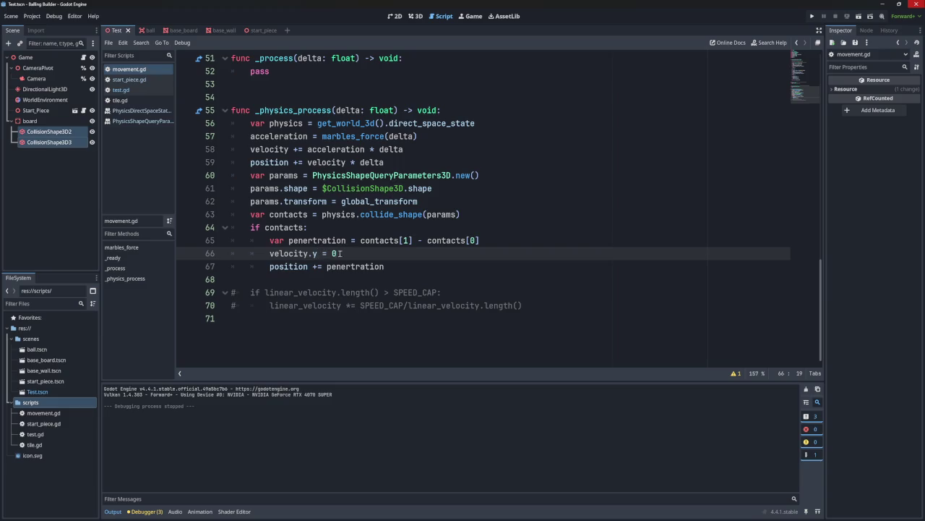
key("BackSpace")
key("BackSpace")
left_click(345, 255)
key("BackSpace")
type("elocity")
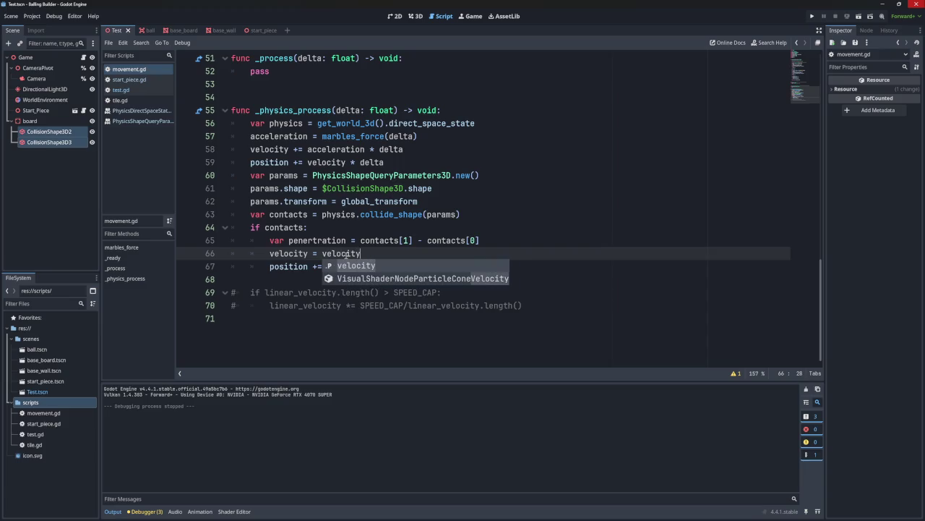
type(".")
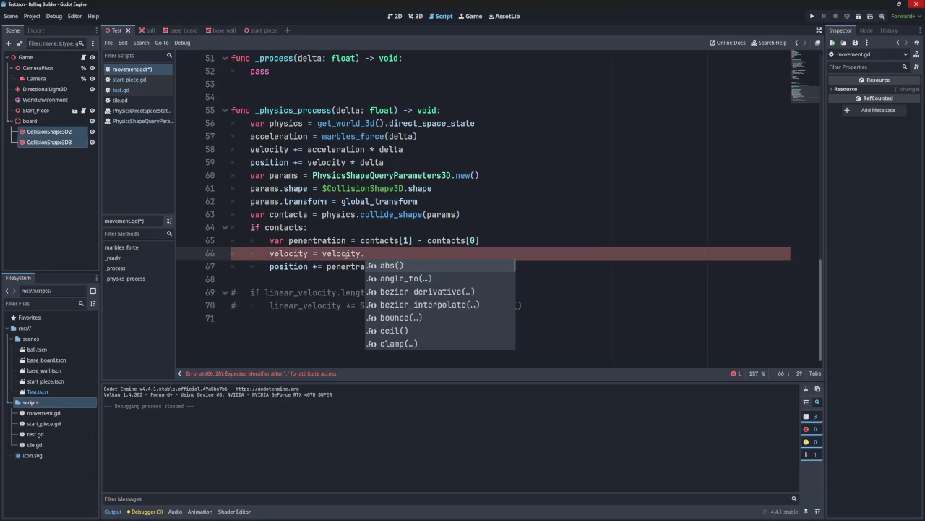
type("pr")
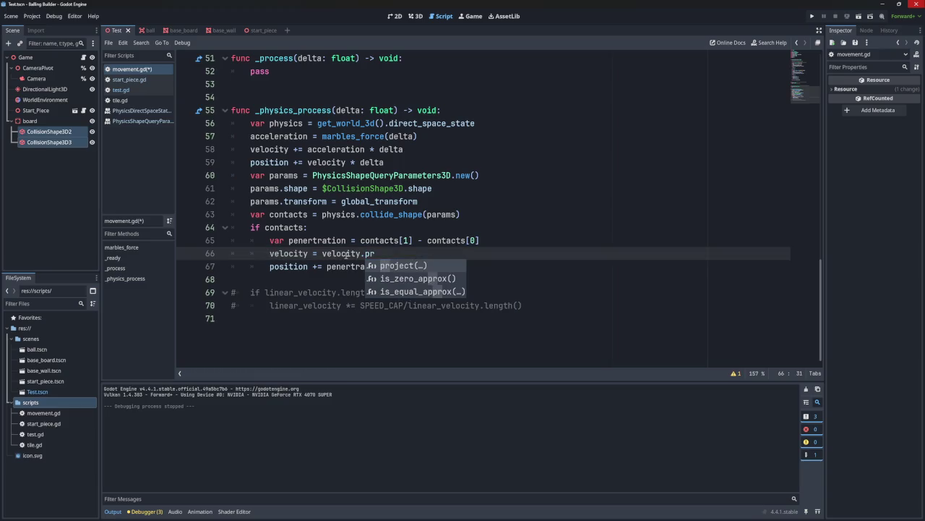
left_click(384, 266)
- Paste 'penertration' from line 65 into project(), change '=' to '-=', and run the game
double_click(317, 240)
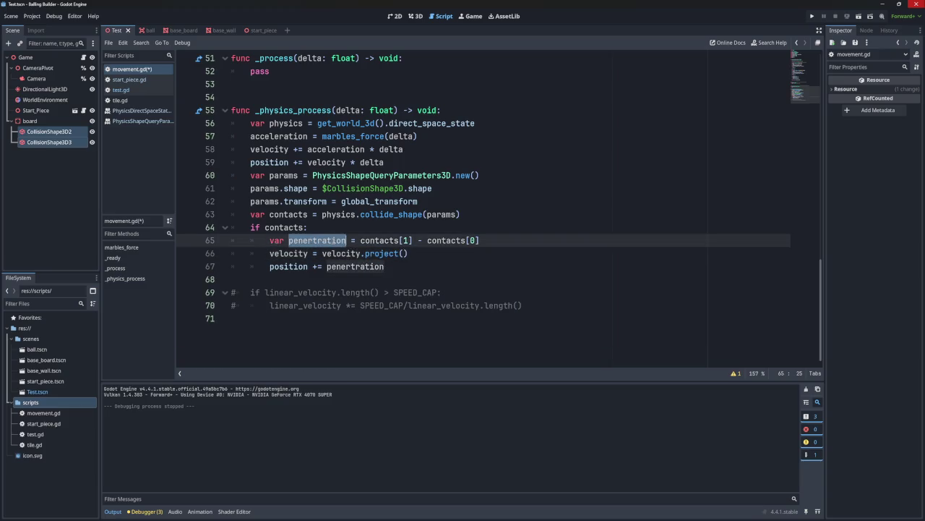
key("ctrl+c")
left_click(401, 253)
key("ctrl+v")
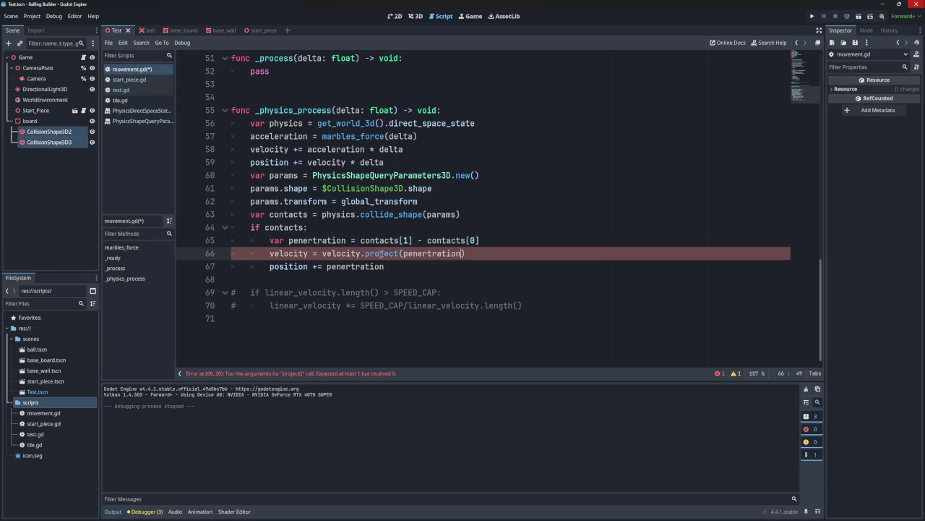
mouse_move(379, 253)
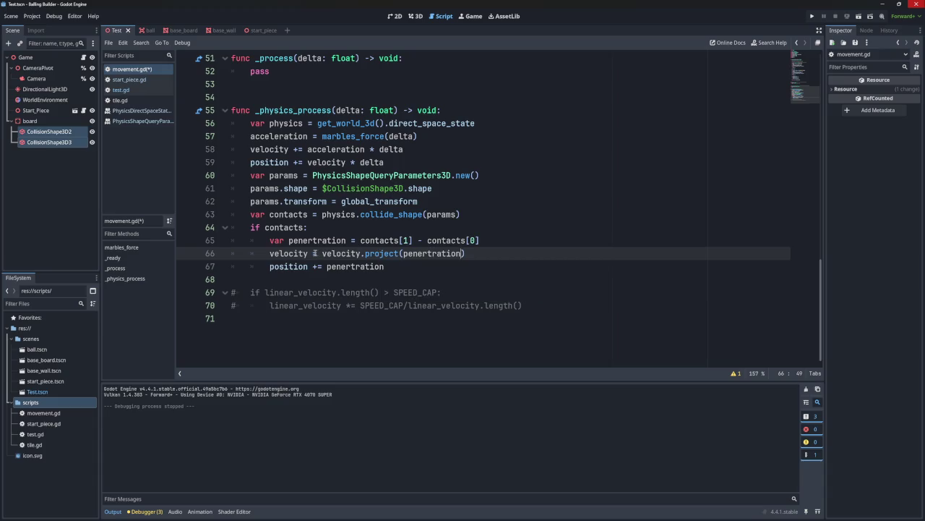
type("-")
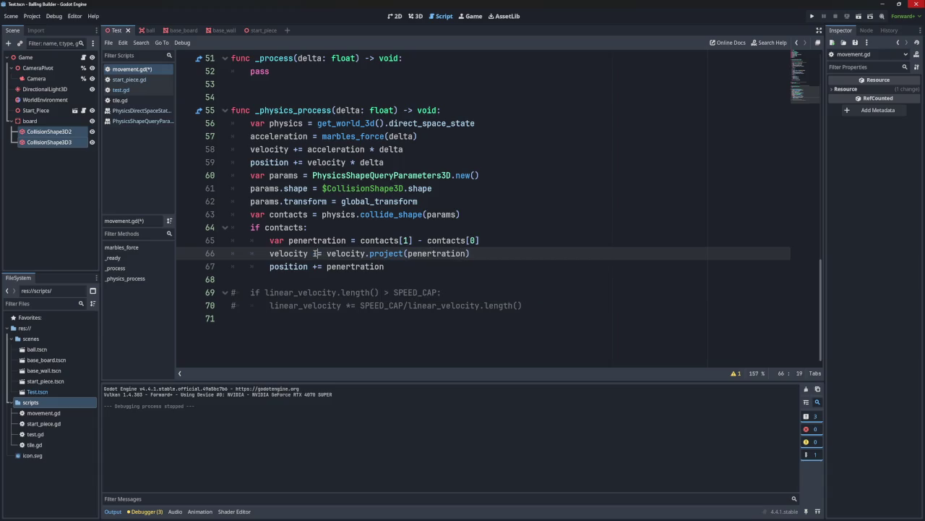
left_click(812, 16)
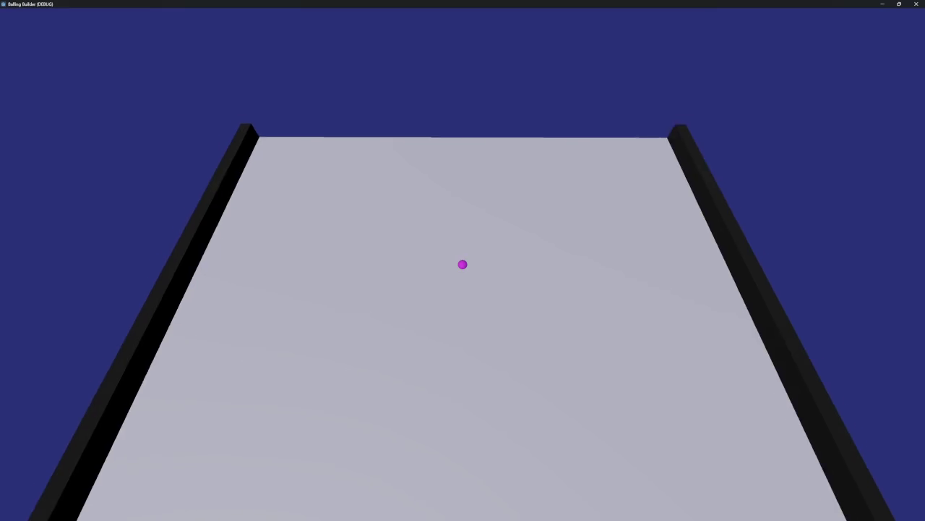
- Zoom the camera toward the ball during the test run, then stop the game
scroll(463, 264, "up", 5)
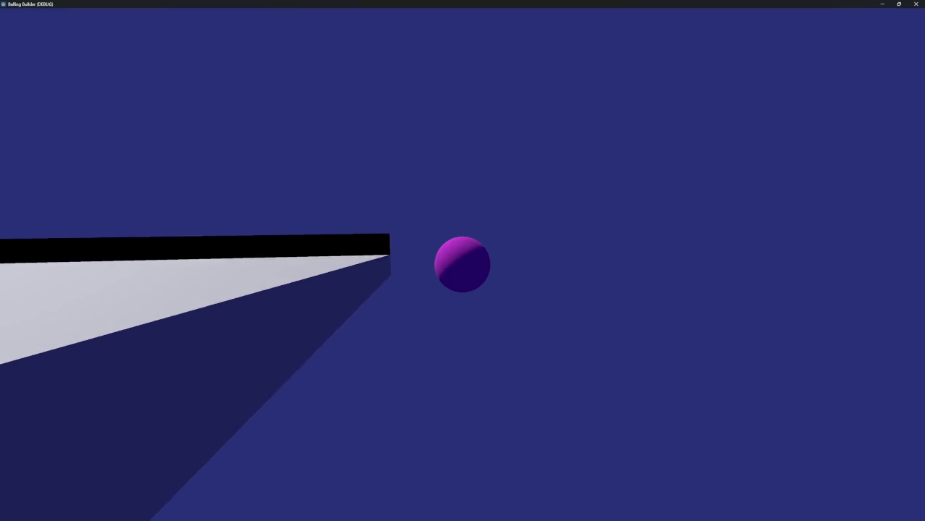
scroll(462, 264, "up", 2)
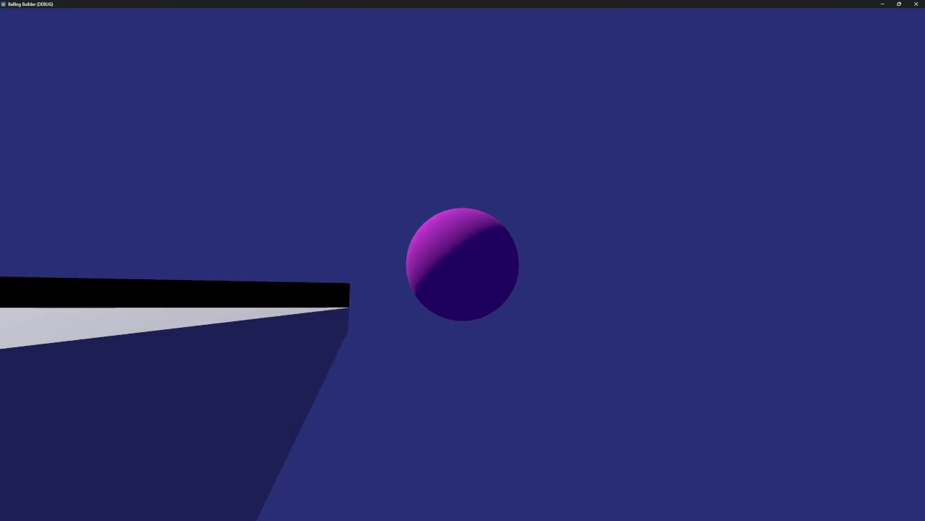
scroll(463, 263, "down", 1)
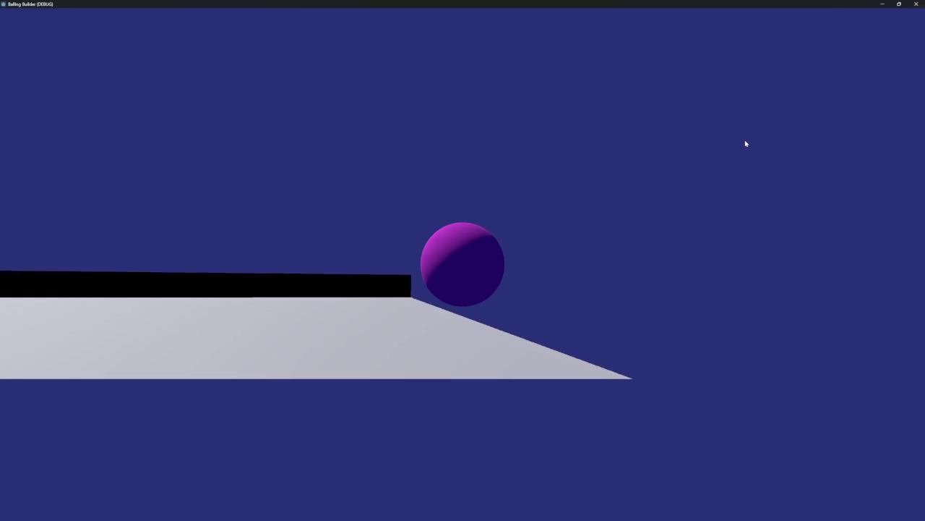
left_click(916, 3)
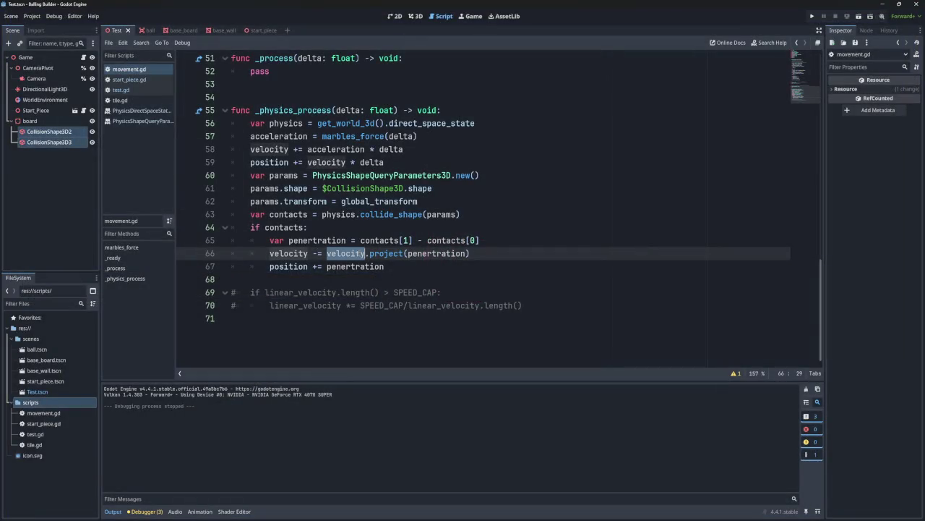
- Read the project() documentation, check the words on line 66, and run the game again
left_click(388, 250)
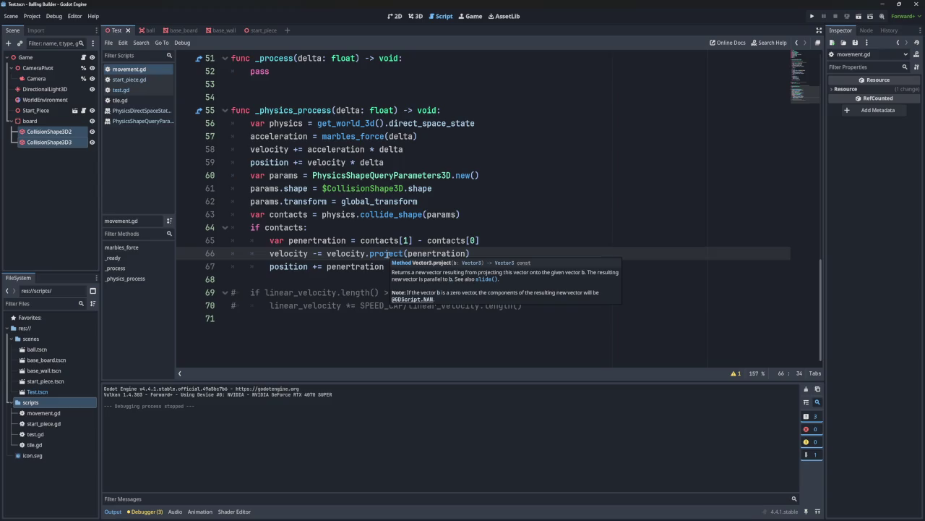
key("ctrl+Left")
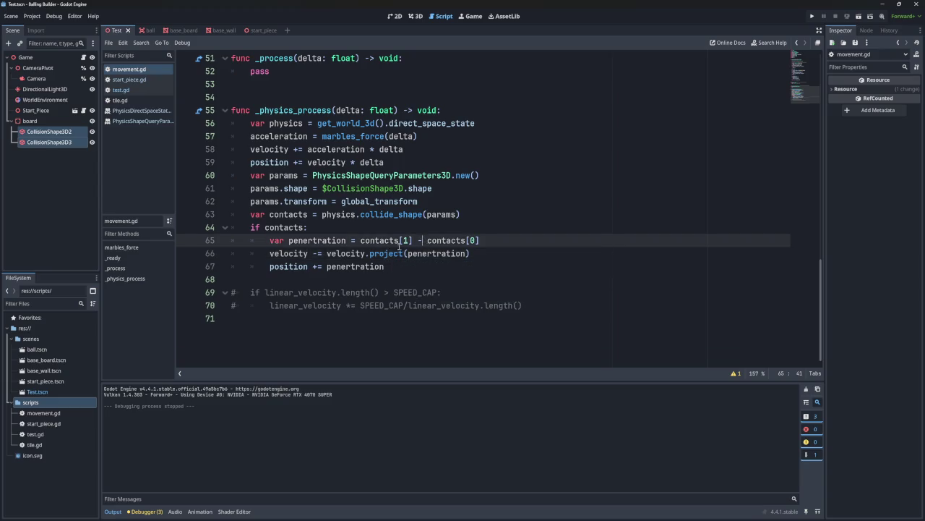
double_click(345, 253)
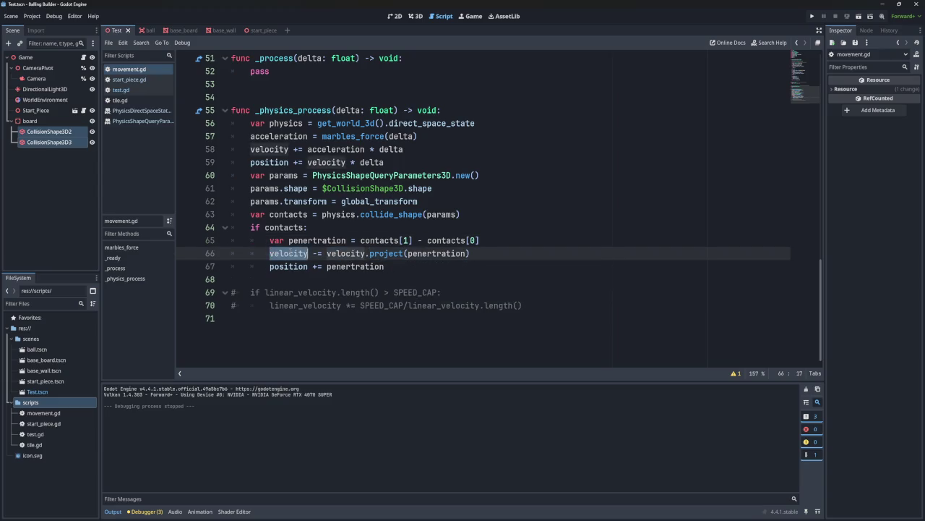
double_click(386, 253)
double_click(437, 253)
double_click(353, 253)
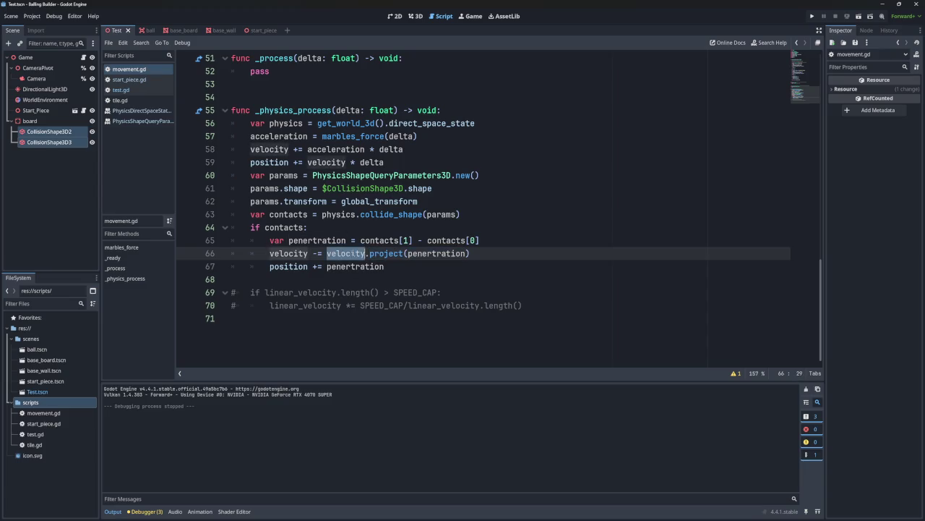
left_click(810, 15)
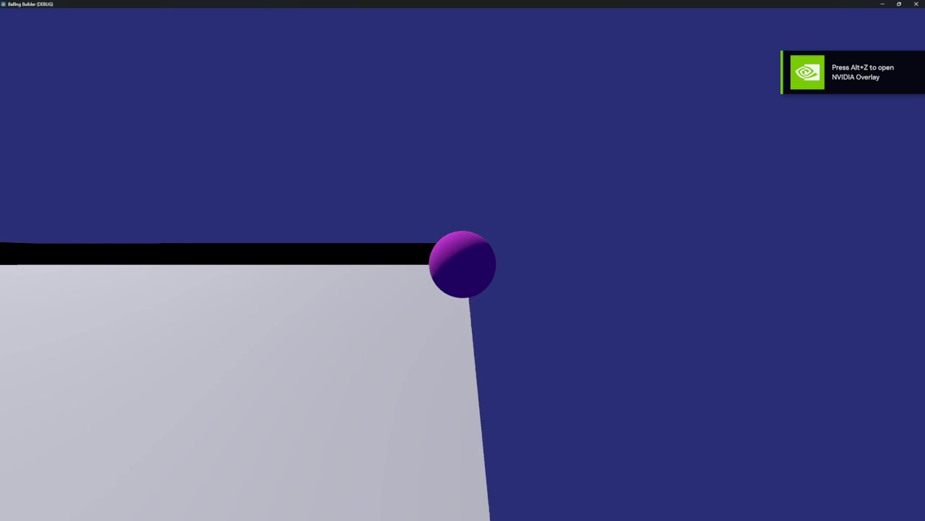
- Stop the game, run it once more for a brief trial, then stop it again
left_click(915, 4)
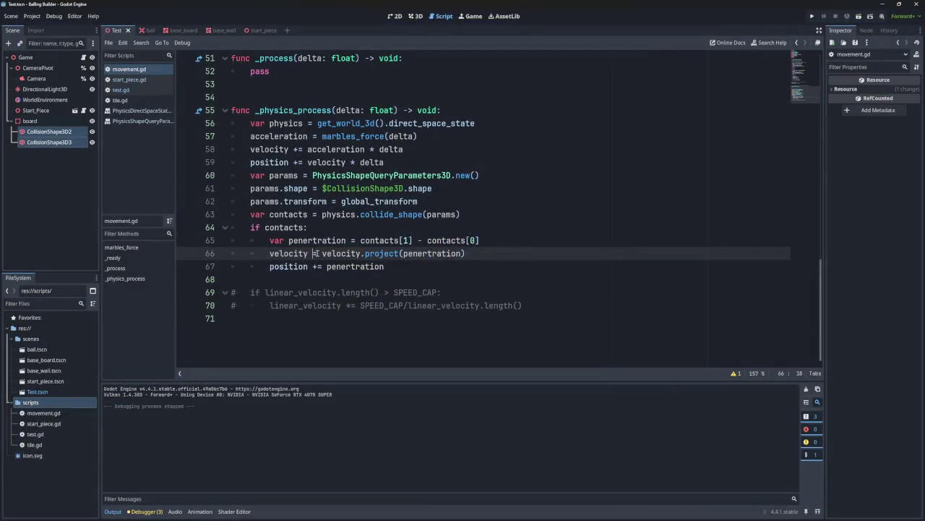
left_click(812, 16)
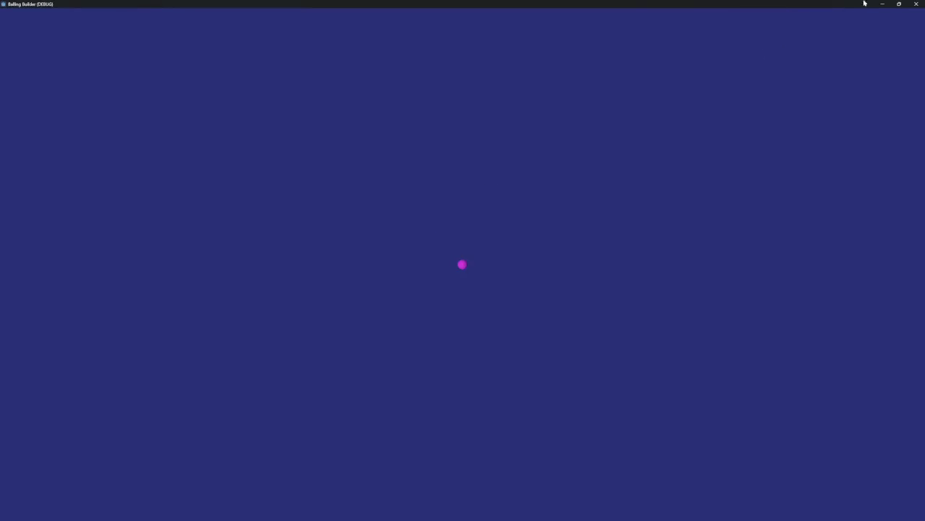
left_click(915, 6)
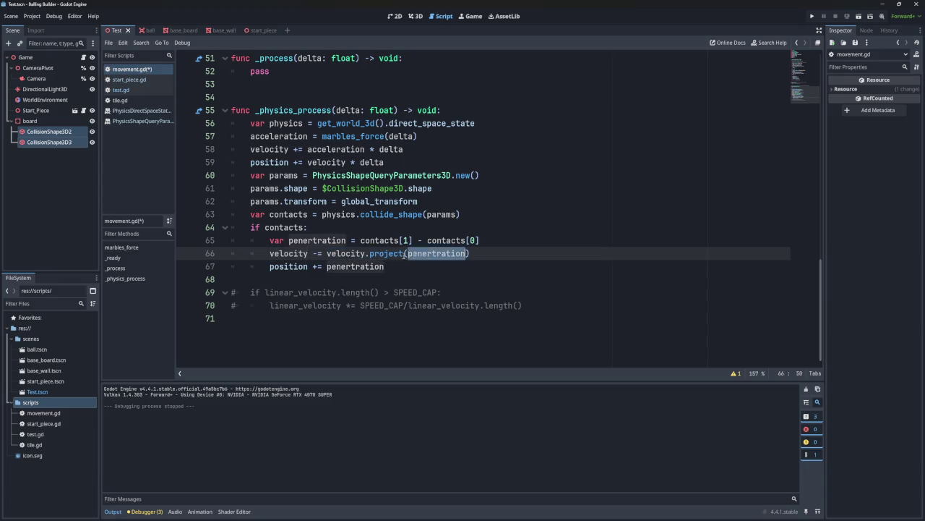
- Insert an empty print() call on a new line 67 below the velocity projection
key("Up")
key("Down")
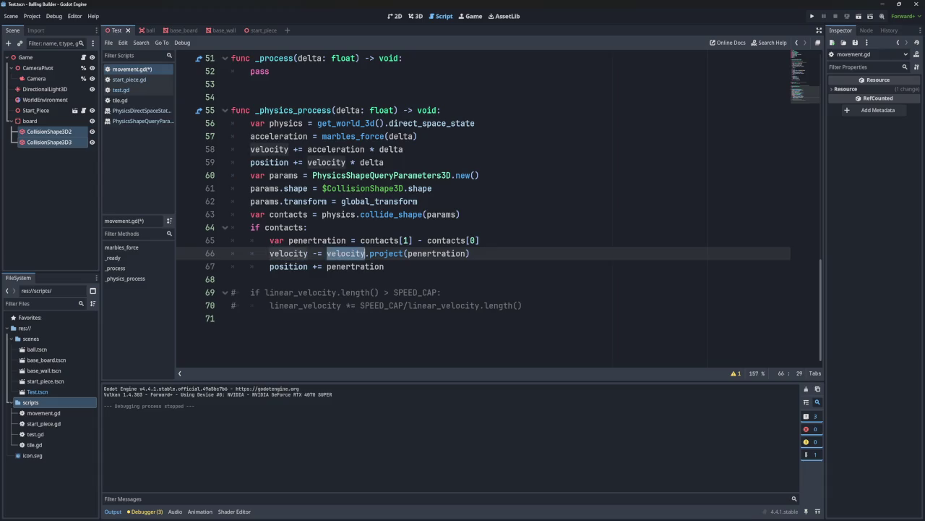
key("Return")
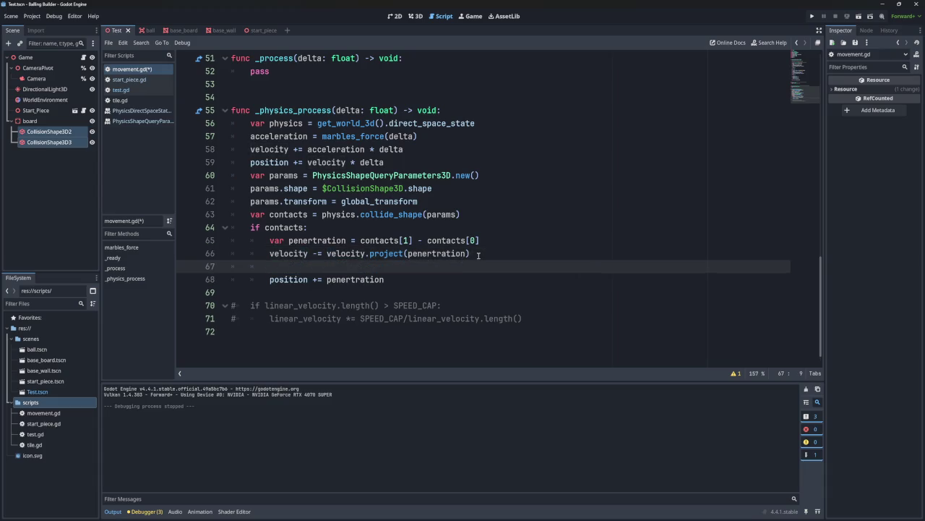
type("print(")
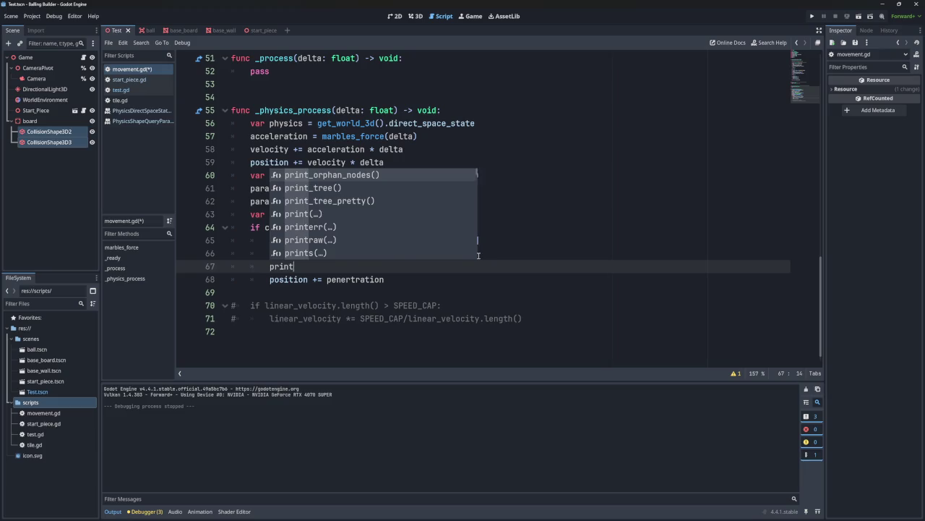
double_click(289, 253)
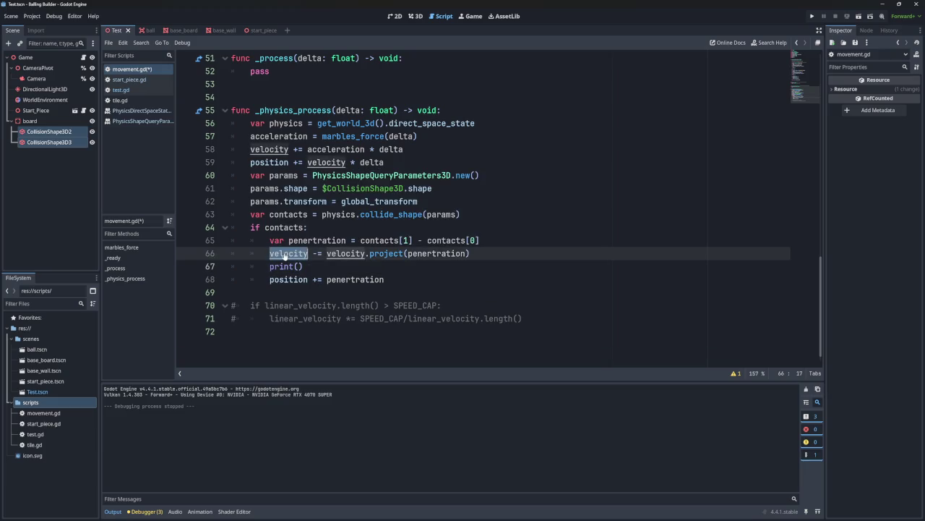